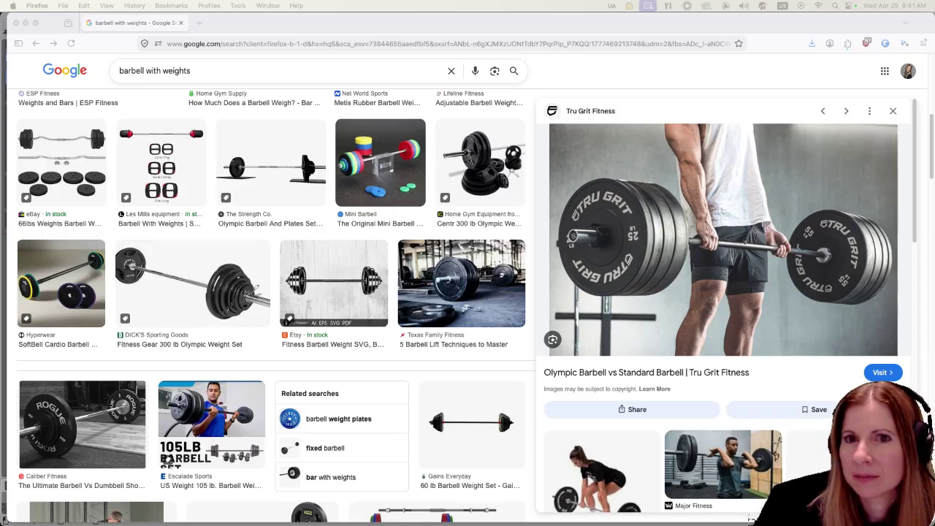
# Step: Switch to the StreamElements Song Requests overlay editor tab in Firefox
pyautogui.click(220, 22)
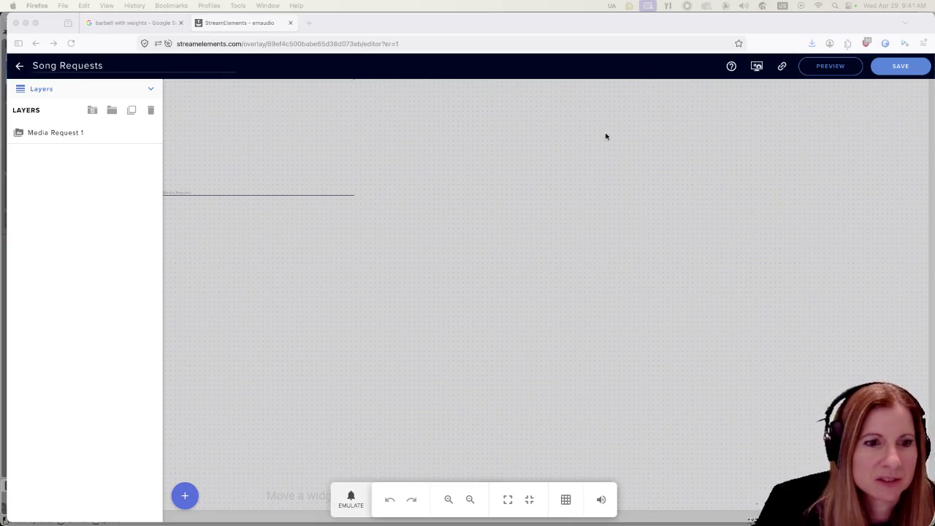
# Step: Open the Song Requests overlay preview on its own in a new tab
pyautogui.click(789, 93)
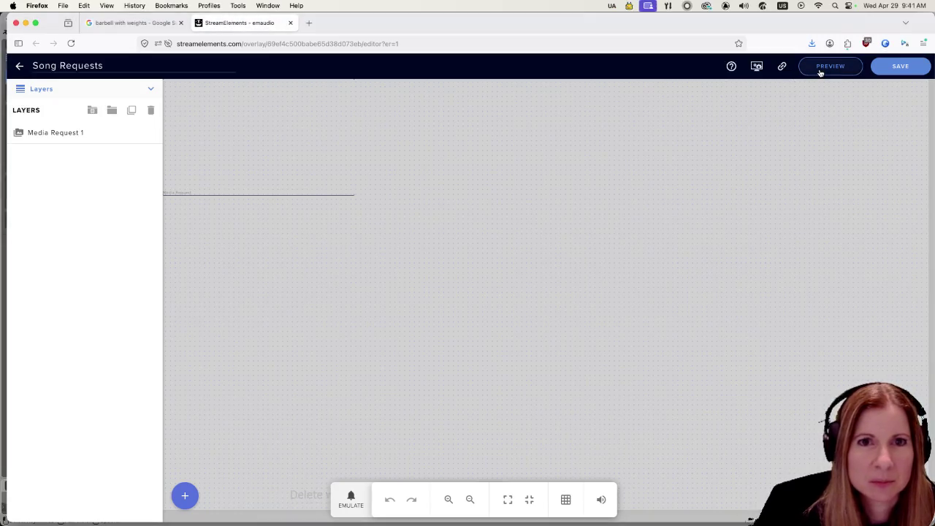
pyautogui.click(819, 69)
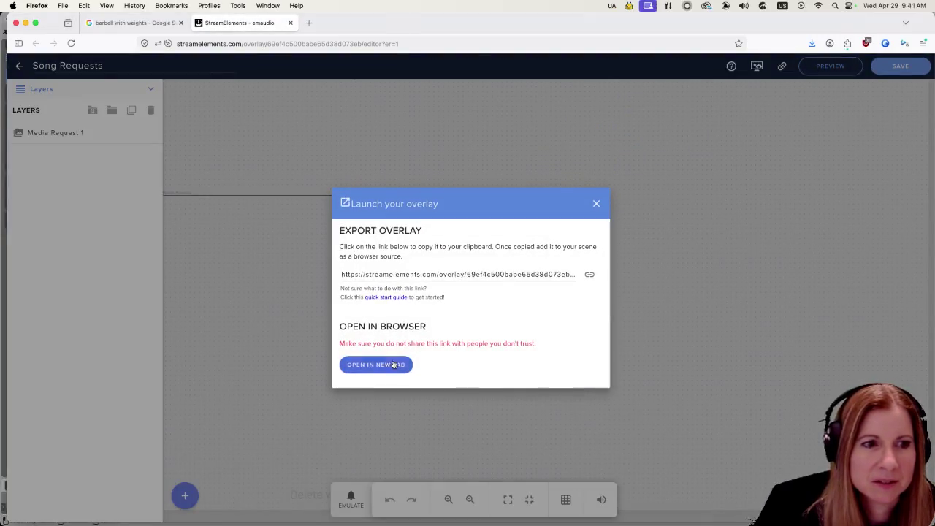
pyautogui.click(394, 365)
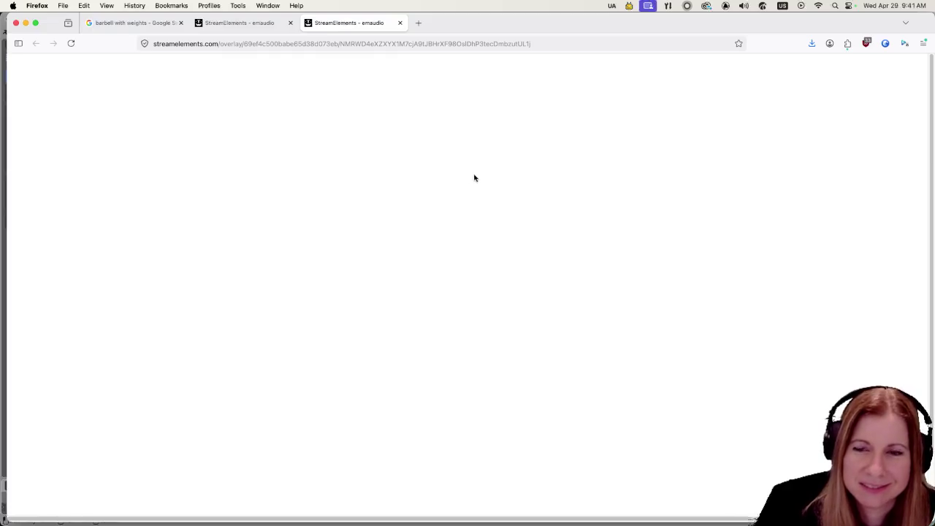
# Step: Back in the editor, dismiss the launch dialog and return to My Overlays
pyautogui.click(236, 23)
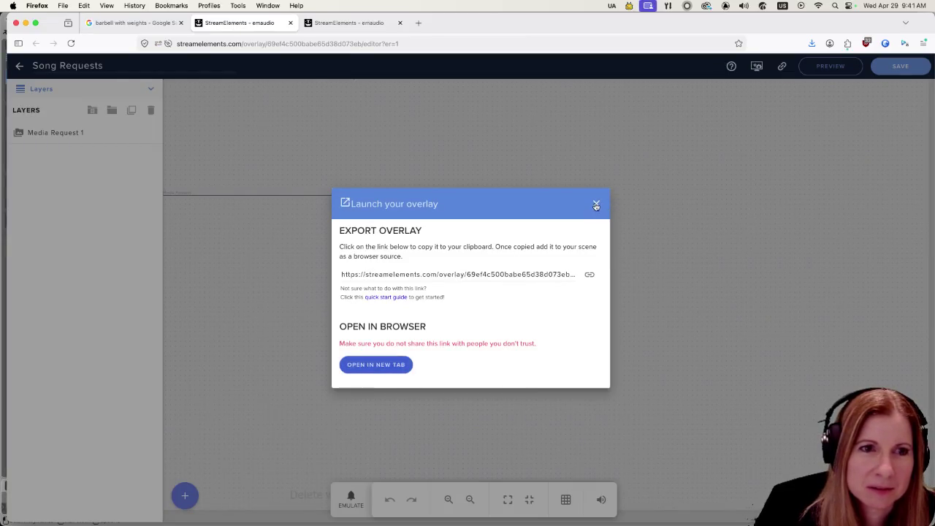
pyautogui.click(596, 204)
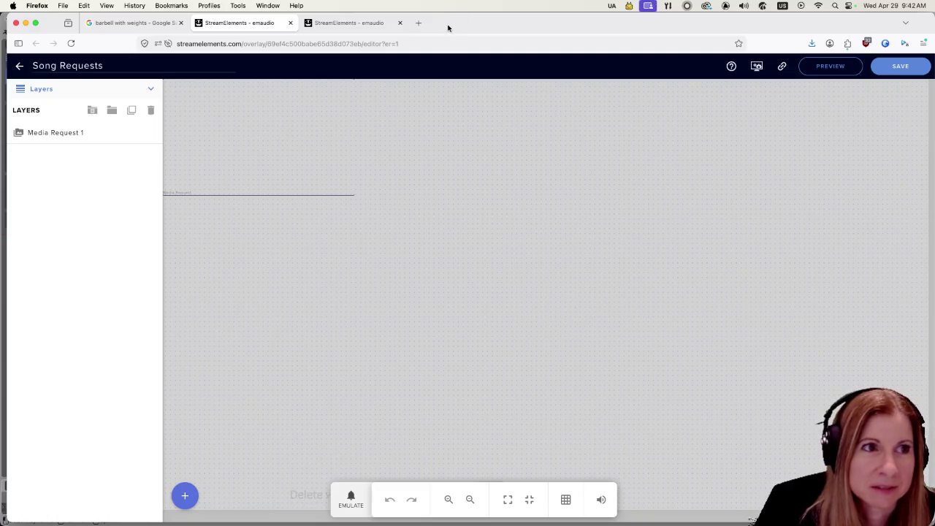
pyautogui.click(19, 66)
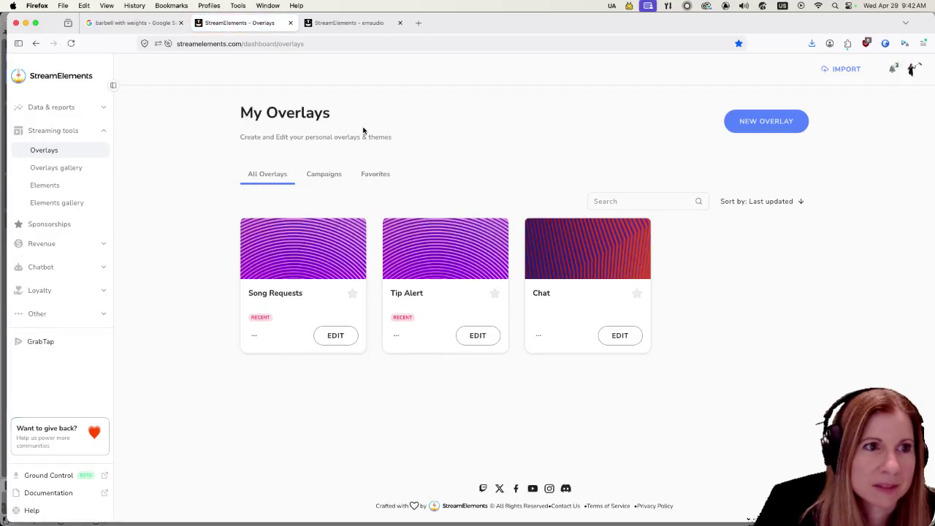
# Step: Go to Other > Media request, skip the private video, and play World's end Rhapsody unmuted
pyautogui.click(38, 313)
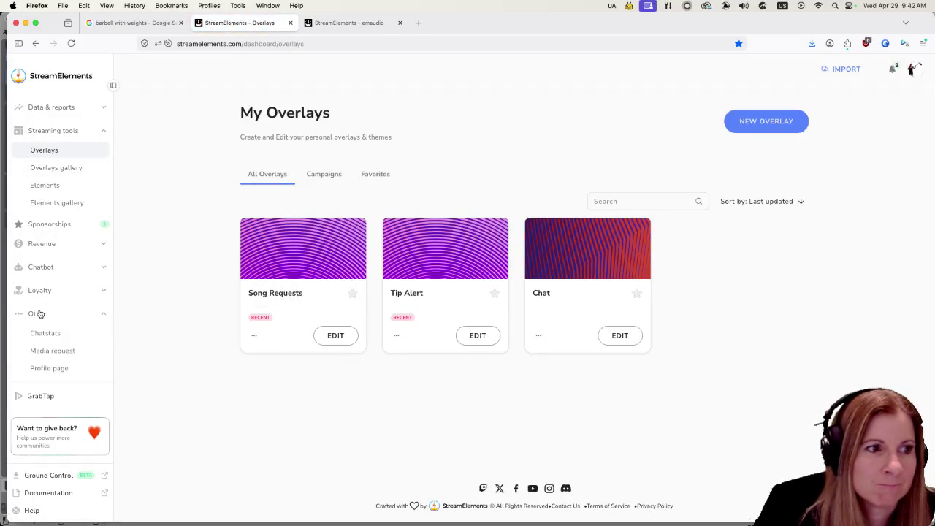
pyautogui.click(53, 351)
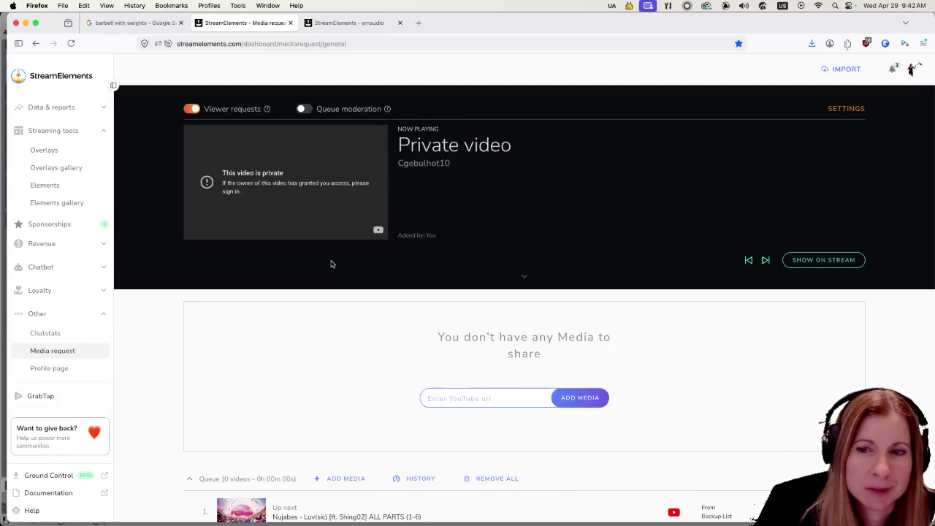
pyautogui.click(766, 261)
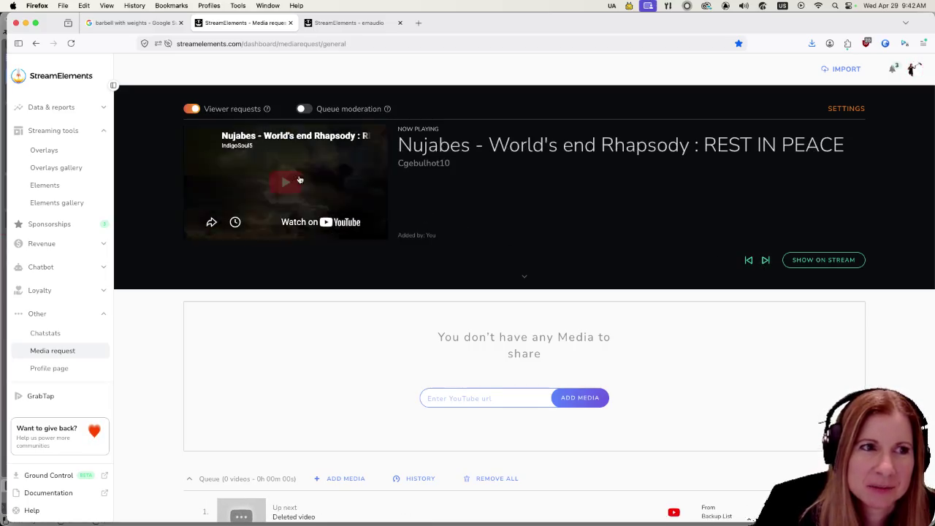
pyautogui.click(320, 138)
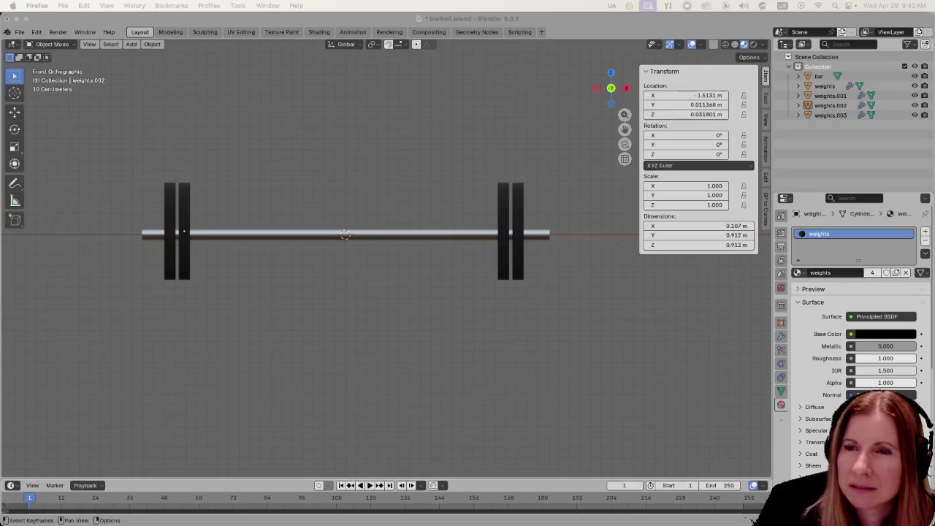
# Step: Switch from Blender to the Google Images results for barbell with weights
pyautogui.press('super+Tab')
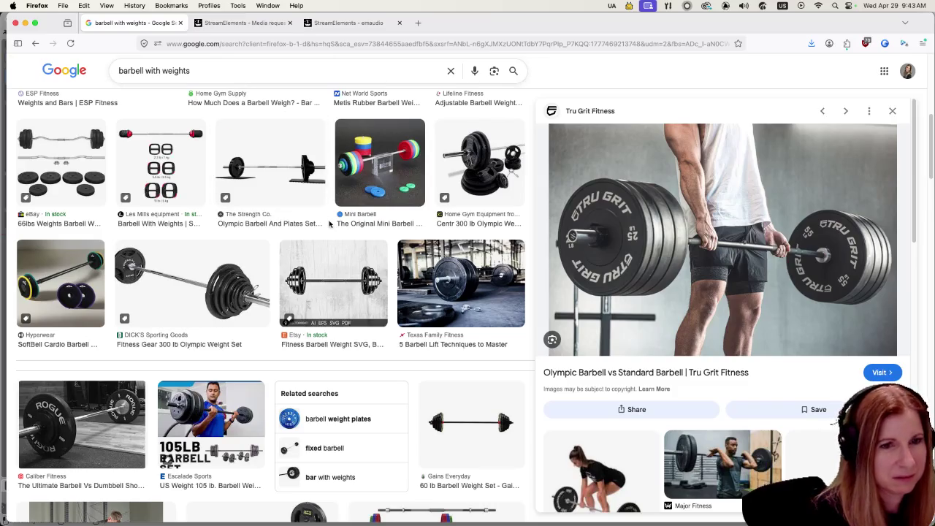
# Step: Scroll through the barbell-with-weights image results for reference photos
pyautogui.scroll(-10, 314, 228)
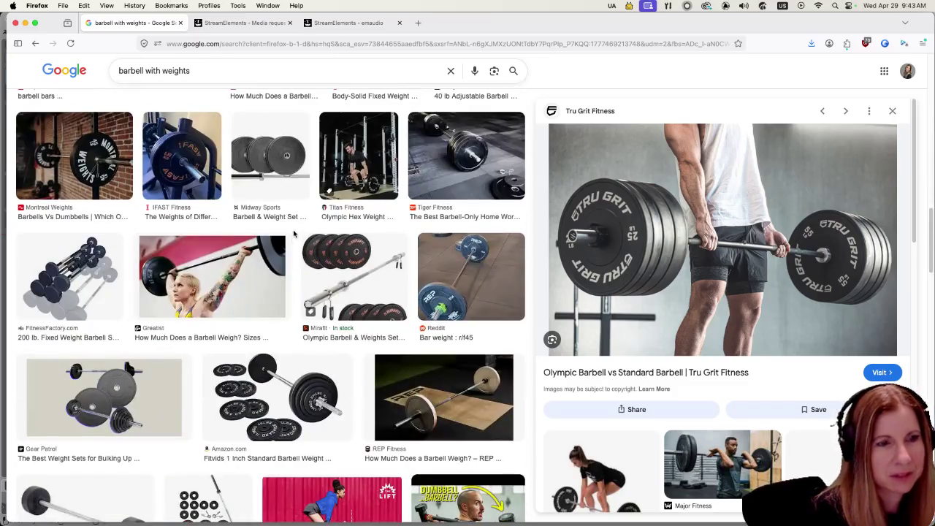
pyautogui.scroll(-3, 294, 234)
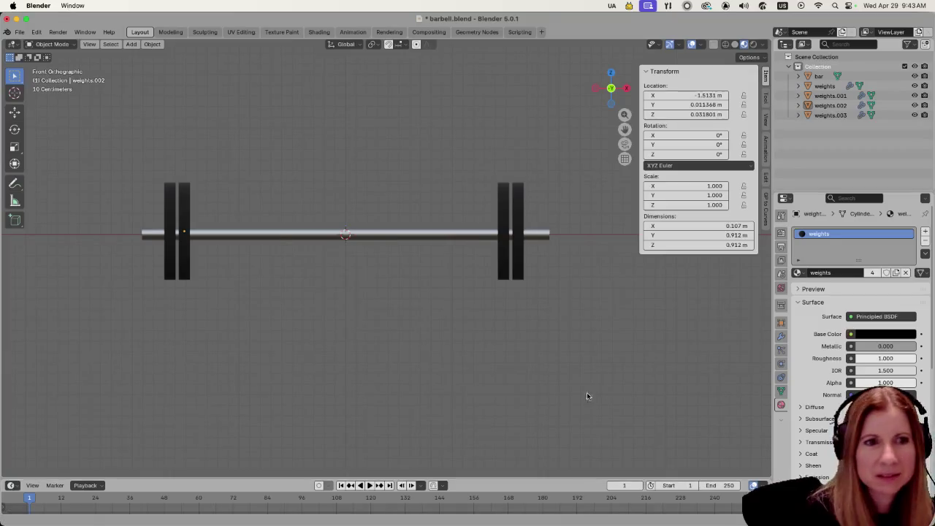
# Step: Duplicate the left inner plate along X to add a third plate on that end
pyautogui.moveTo(437, 310)
pyautogui.mouseDown()
pyautogui.moveTo(524, 341)
pyautogui.moveTo(459, 313)
pyautogui.moveTo(556, 307)
pyautogui.moveTo(406, 290)
pyautogui.moveTo(539, 294)
pyautogui.moveTo(496, 309)
pyautogui.mouseUp()
pyautogui.scroll(3, 514, 395)
pyautogui.hscroll(3, 523, 364)
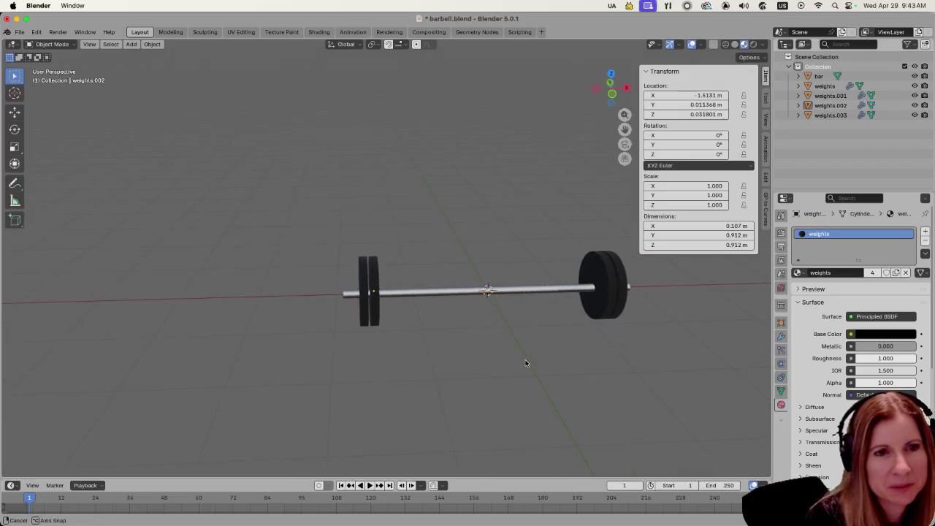
pyautogui.scroll(-3, 524, 358)
pyautogui.scroll(2, 497, 386)
pyautogui.hscroll(2, 498, 387)
pyautogui.scroll(2, 498, 387)
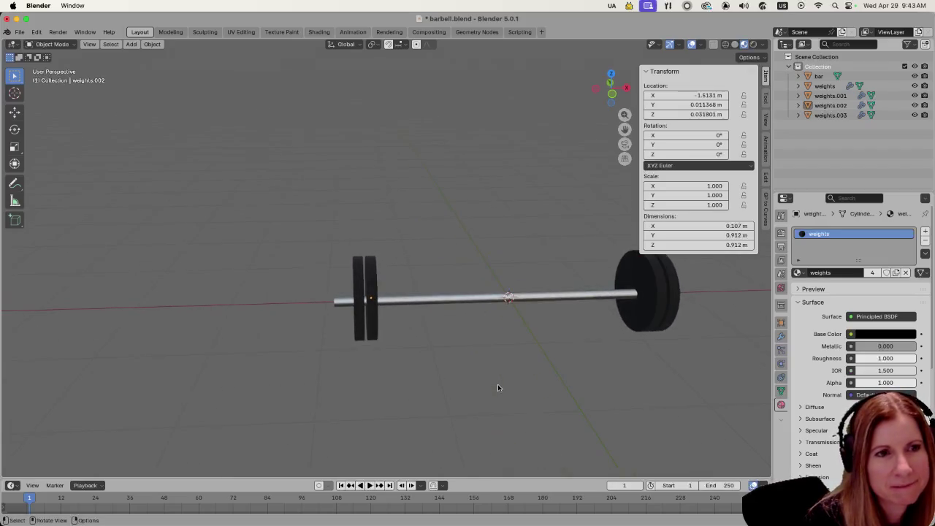
pyautogui.click(371, 323)
pyautogui.hotkey('shift', 'd')
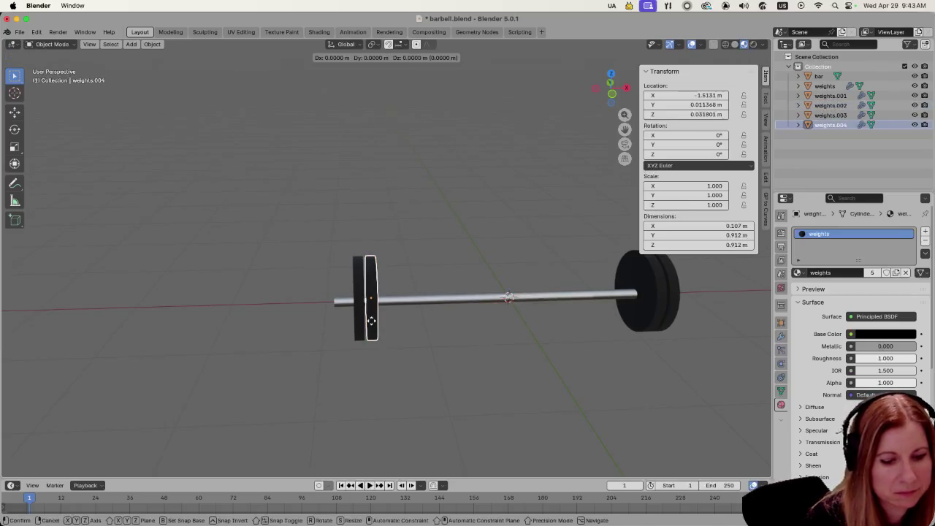
pyautogui.press('x')
pyautogui.click(392, 326)
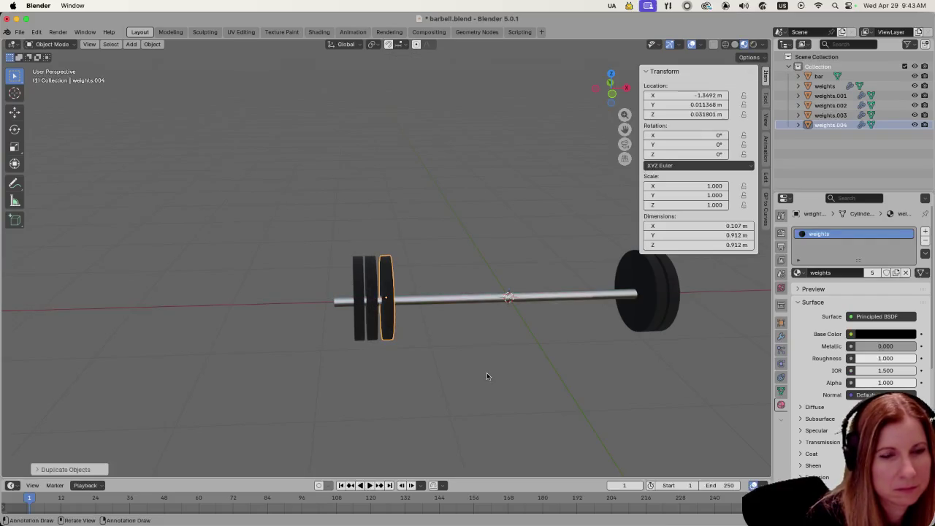
pyautogui.press('KP_1')
pyautogui.click(487, 376)
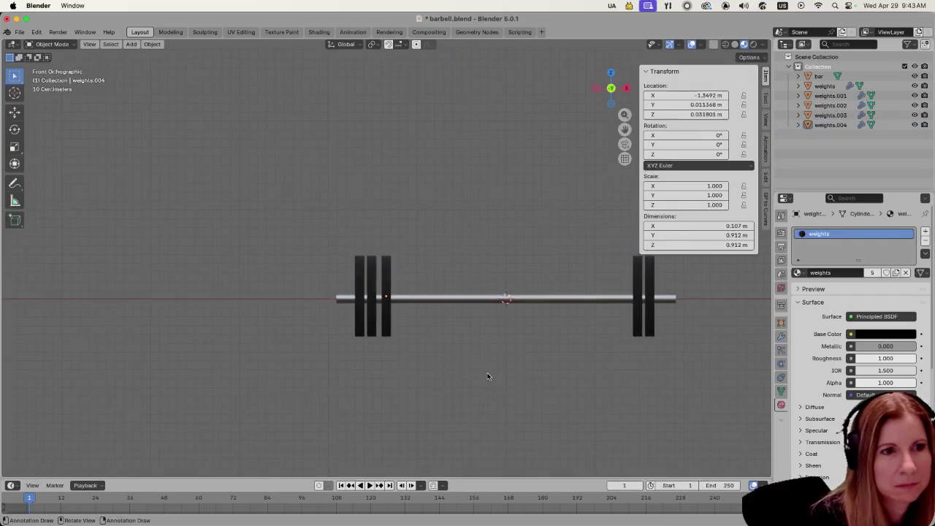
# Step: Duplicate the right inner plate along X, making weights.005 the third right plate
pyautogui.click(641, 332)
pyautogui.hotkey('shift', 'd')
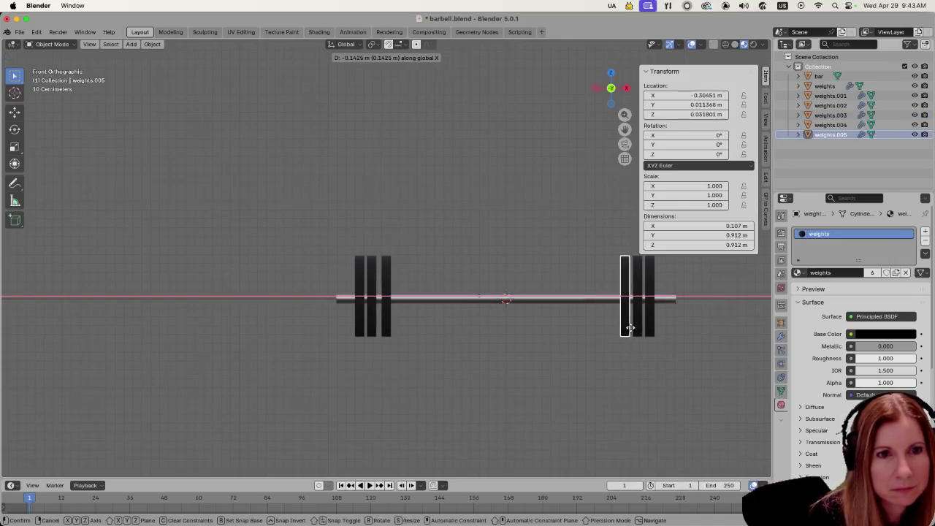
pyautogui.click(626, 331)
pyautogui.click(545, 388)
pyautogui.scroll(-2, 510, 364)
pyautogui.moveTo(489, 364)
pyautogui.mouseDown()
pyautogui.moveTo(480, 351)
pyautogui.moveTo(532, 366)
pyautogui.moveTo(448, 389)
pyautogui.moveTo(437, 380)
pyautogui.mouseUp()
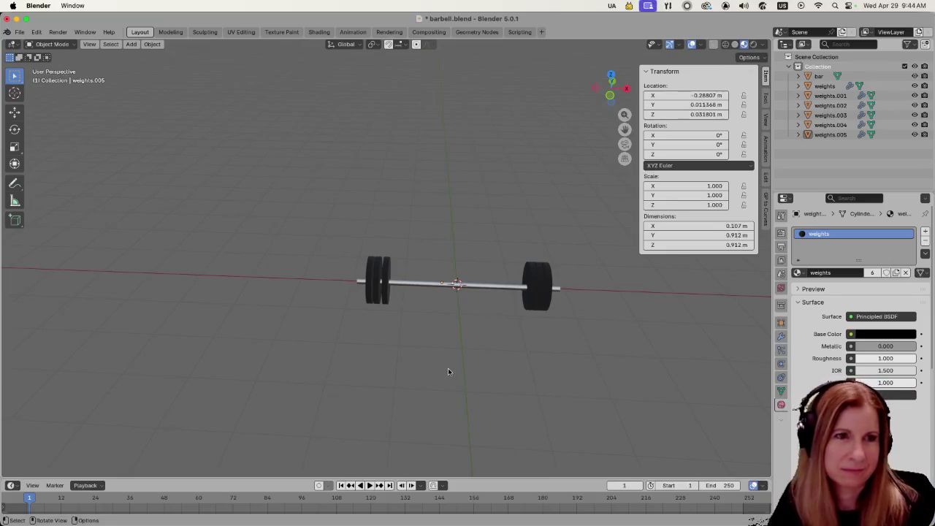
# Step: Save barbell.blend and switch to the front orthographic view
pyautogui.press('super+s')
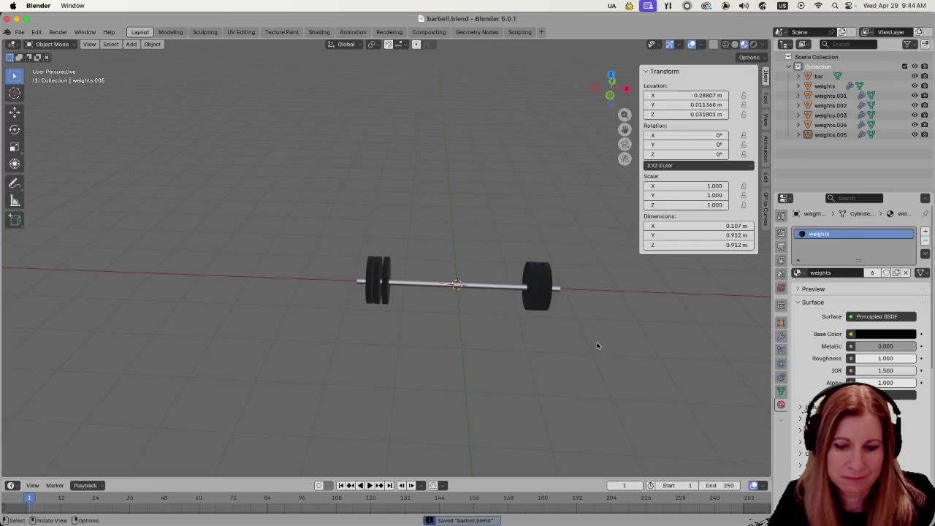
pyautogui.press('KP_1')
pyautogui.scroll(3, 547, 374)
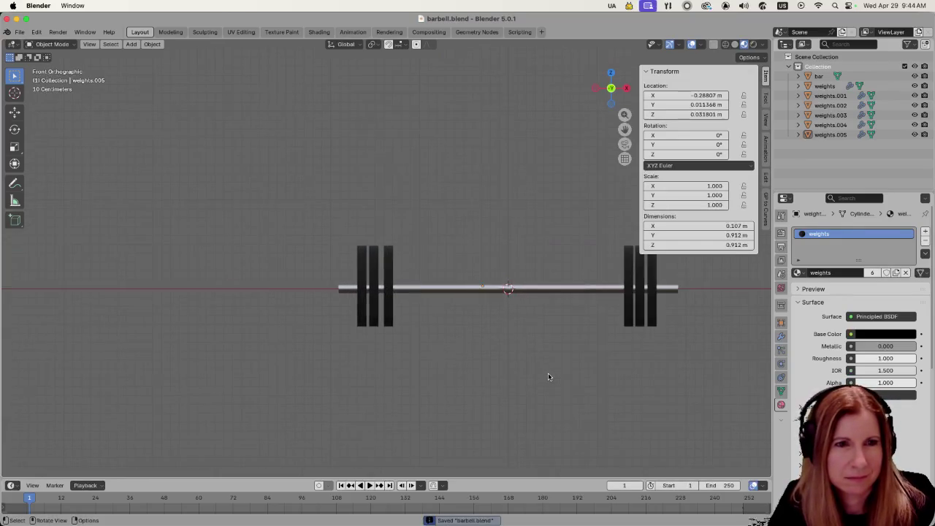
# Step: Nudge the outer and inner left plates along X to even their spacing
pyautogui.click(363, 323)
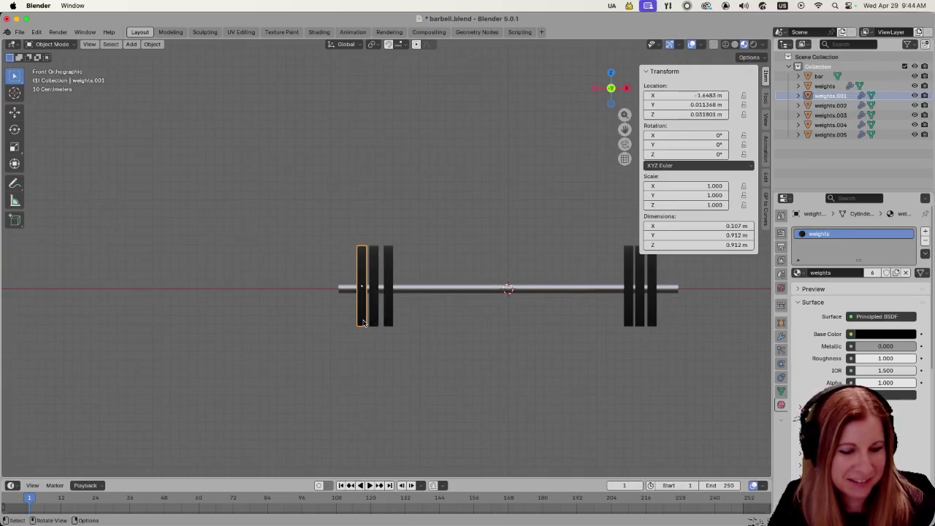
pyautogui.press('g')
pyautogui.press('x')
pyautogui.click(375, 350)
pyautogui.click(383, 369)
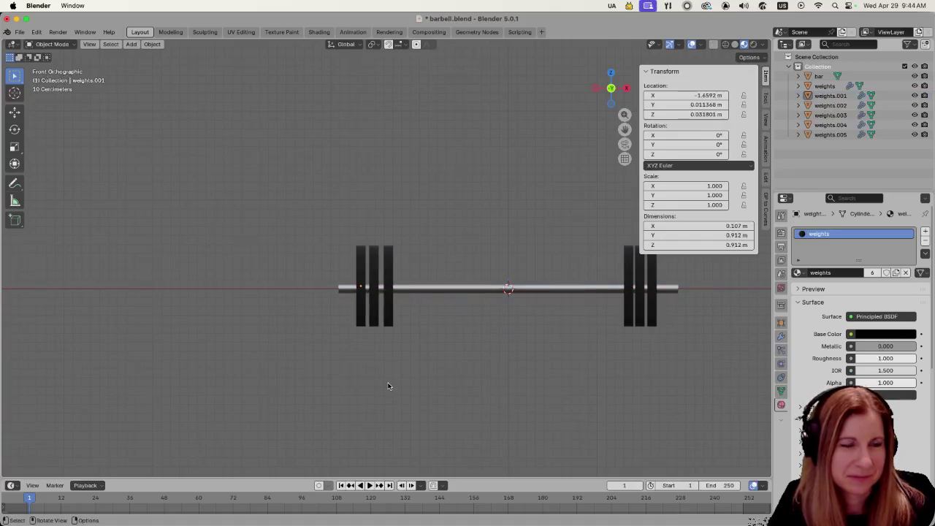
pyautogui.click(388, 317)
pyautogui.press('g')
pyautogui.press('x')
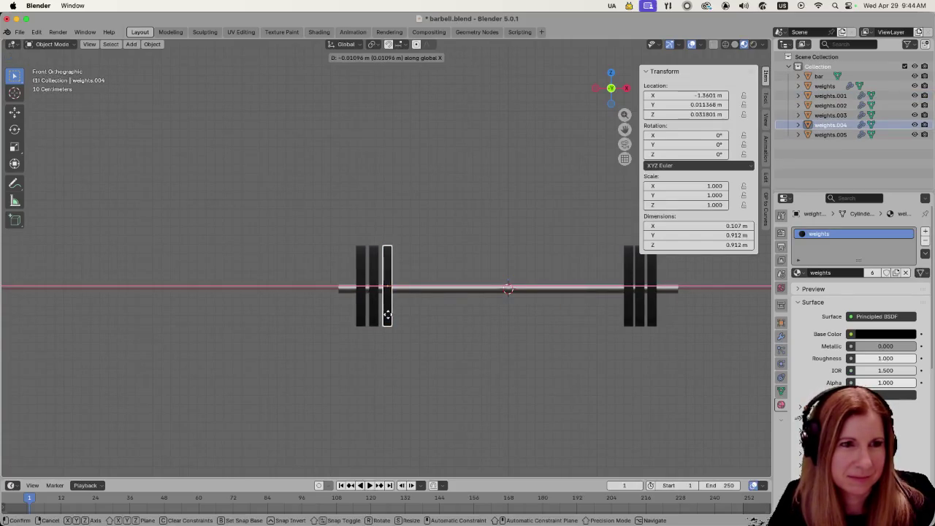
pyautogui.click(398, 351)
pyautogui.click(459, 376)
# Step: Slide the innermost right plate along X into even spacing
pyautogui.scroll(5, 438, 369)
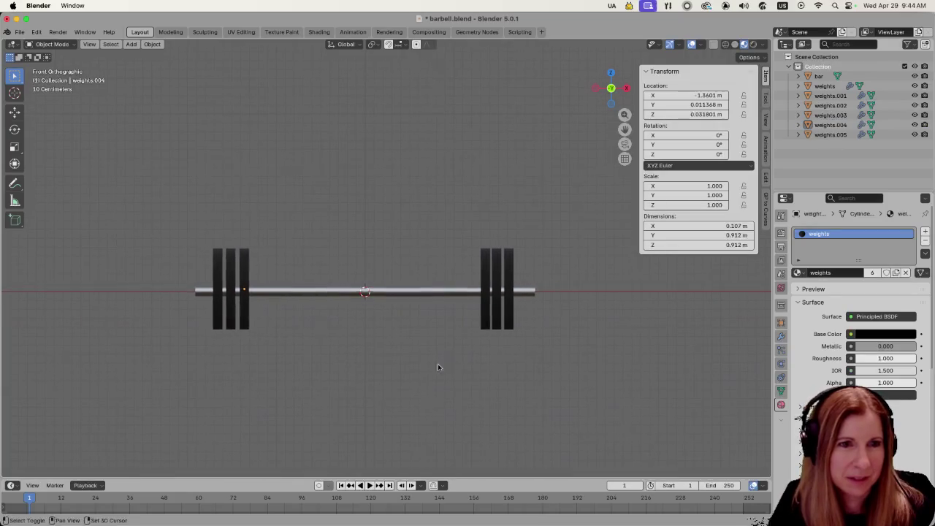
pyautogui.hscroll(5, 571, 377)
pyautogui.click(479, 373)
pyautogui.press('g')
pyautogui.press('x')
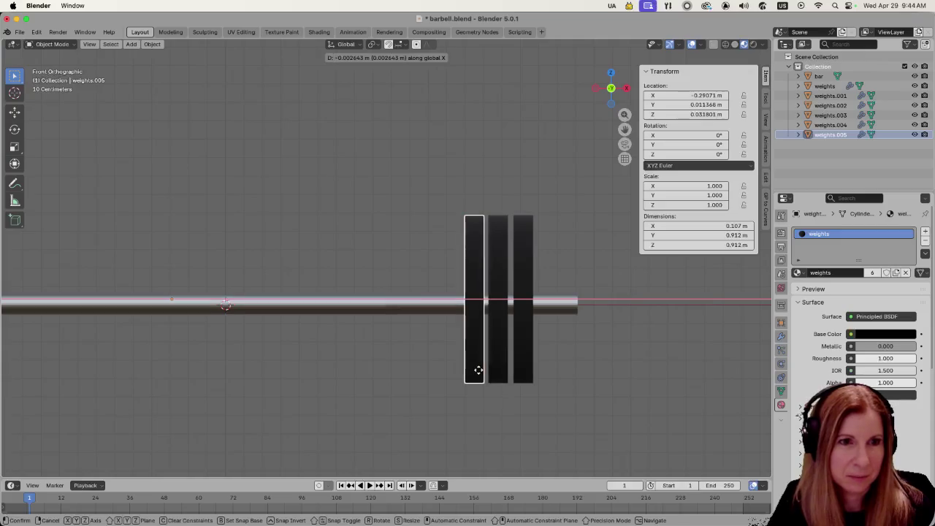
pyautogui.click(477, 371)
pyautogui.click(434, 381)
pyautogui.scroll(-3, 419, 385)
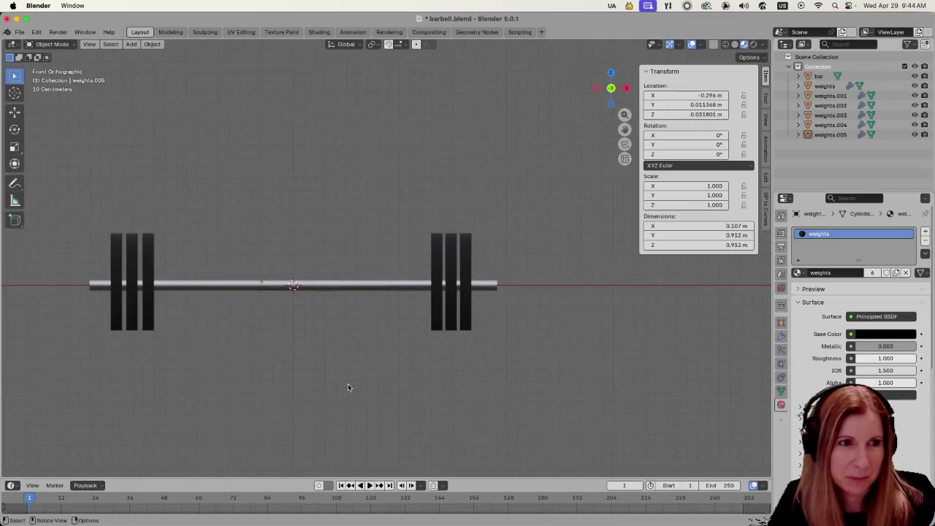
pyautogui.scroll(2, 505, 418)
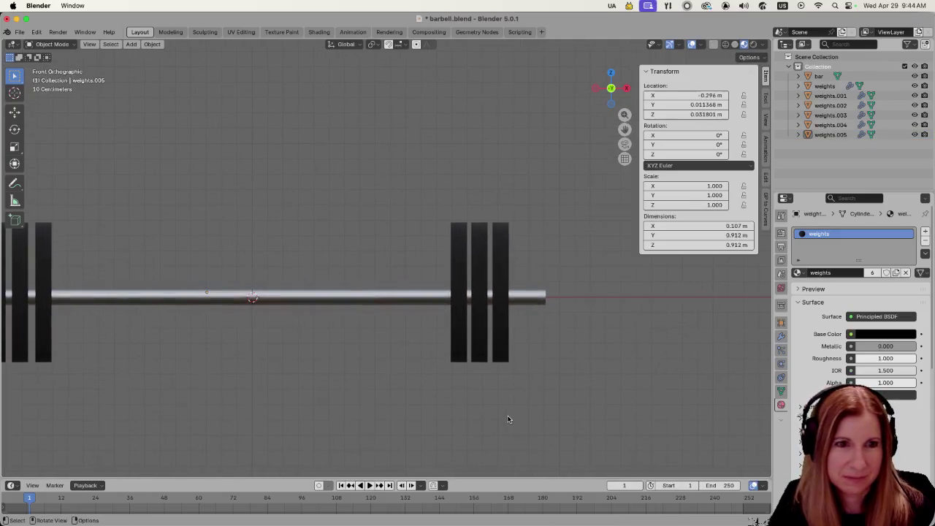
# Step: Shift the remaining right plates, including 'weights', along X and recentre the barbell
pyautogui.click(453, 348)
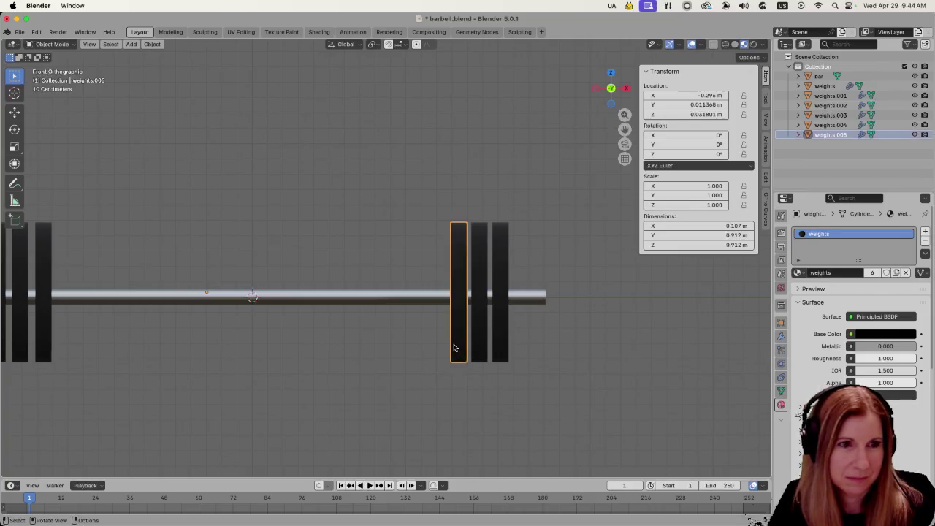
pyautogui.press('g')
pyautogui.press('x')
pyautogui.click(452, 349)
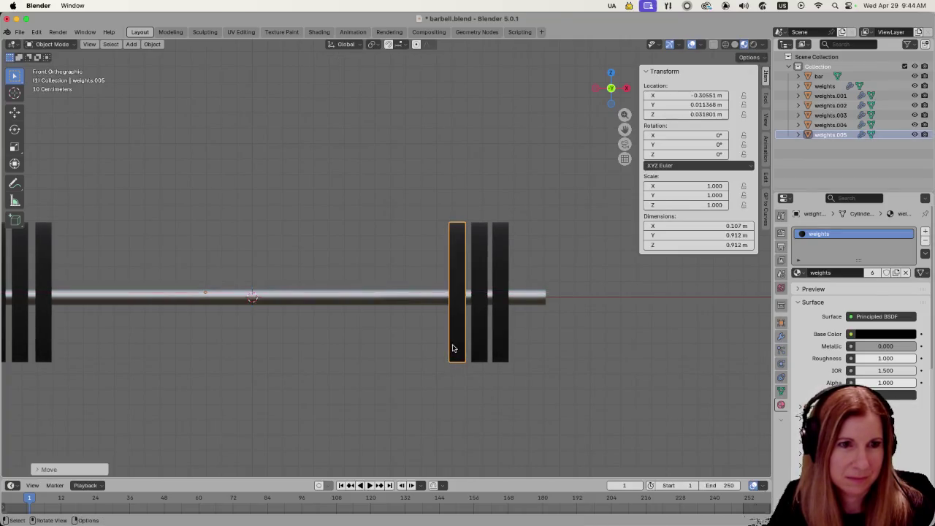
pyautogui.click(498, 351)
pyautogui.press('g')
pyautogui.press('x')
pyautogui.click(501, 351)
pyautogui.click(365, 378)
pyautogui.moveTo(366, 378); pyautogui.dragTo(420, 377)
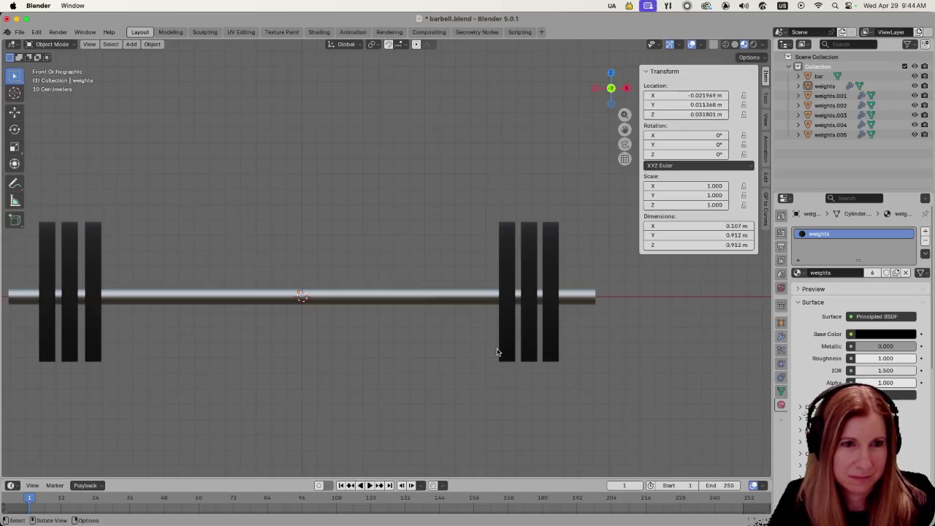
pyautogui.hscroll(-5, 379, 325)
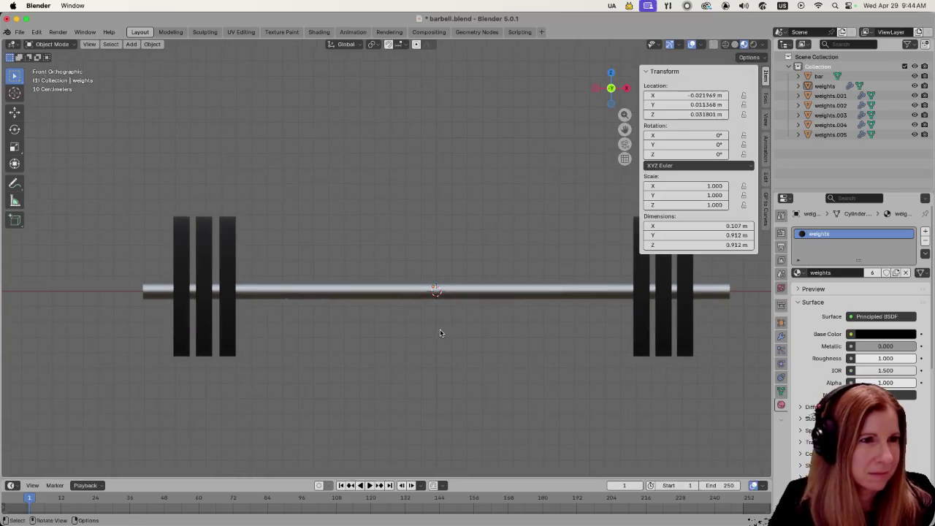
pyautogui.hscroll(3, 478, 344)
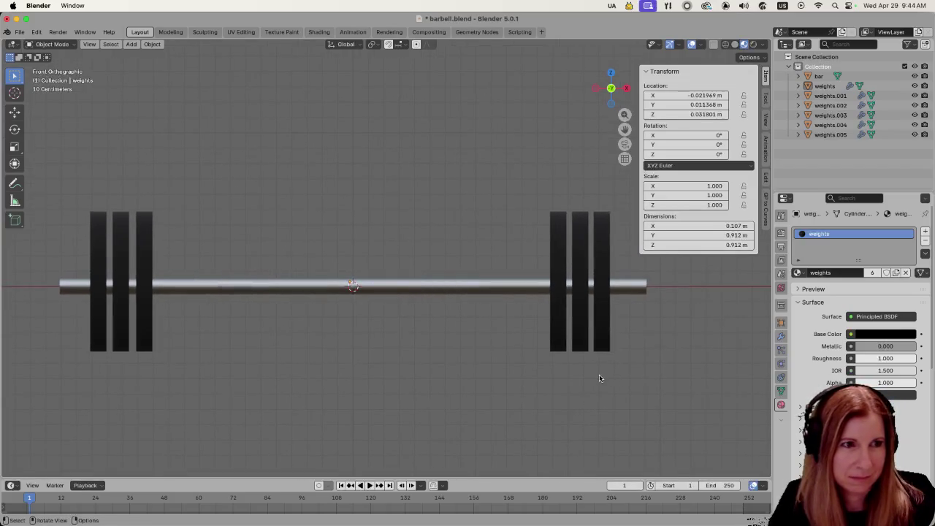
pyautogui.scroll(-8, 599, 375)
# Step: Save the barbell file with Ctrl+S
pyautogui.moveTo(521, 374)
pyautogui.mouseDown()
pyautogui.moveTo(592, 344)
pyautogui.moveTo(507, 387)
pyautogui.moveTo(397, 368)
pyautogui.moveTo(434, 359)
pyautogui.moveTo(489, 370)
pyautogui.moveTo(432, 350)
pyautogui.moveTo(413, 355)
pyautogui.moveTo(418, 327)
pyautogui.moveTo(450, 289)
pyautogui.moveTo(476, 309)
pyautogui.moveTo(400, 321)
pyautogui.moveTo(369, 311)
pyautogui.mouseUp()
pyautogui.hotkey('ctrl', 's')
pyautogui.moveTo(287, 268)
pyautogui.mouseDown()
pyautogui.moveTo(326, 253)
pyautogui.moveTo(325, 293)
pyautogui.mouseUp()
# Step: Duplicate plate weights.001 along X and scale the copy, weights.006, to 0.451
pyautogui.click(309, 293)
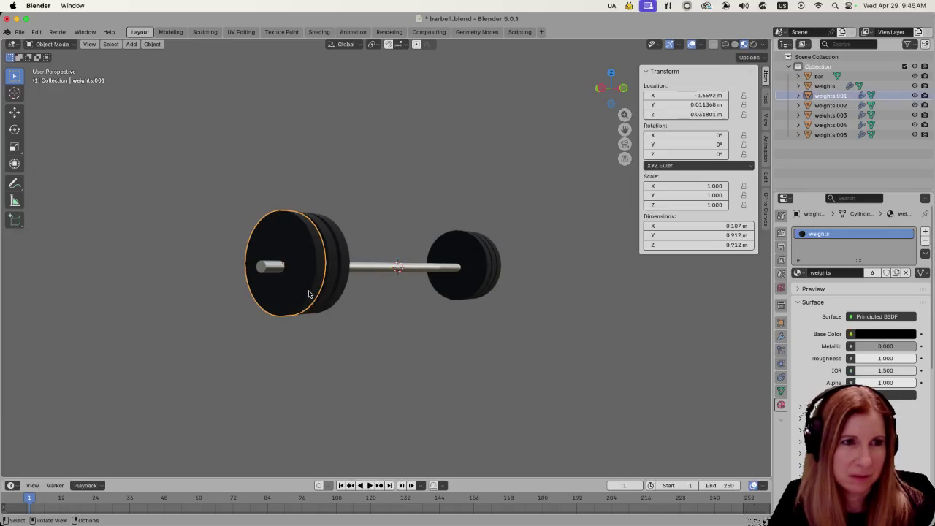
pyautogui.moveTo(388, 291)
pyautogui.mouseDown()
pyautogui.moveTo(485, 295)
pyautogui.moveTo(478, 348)
pyautogui.moveTo(500, 367)
pyautogui.moveTo(472, 379)
pyautogui.moveTo(408, 369)
pyautogui.mouseUp()
pyautogui.press('shift')
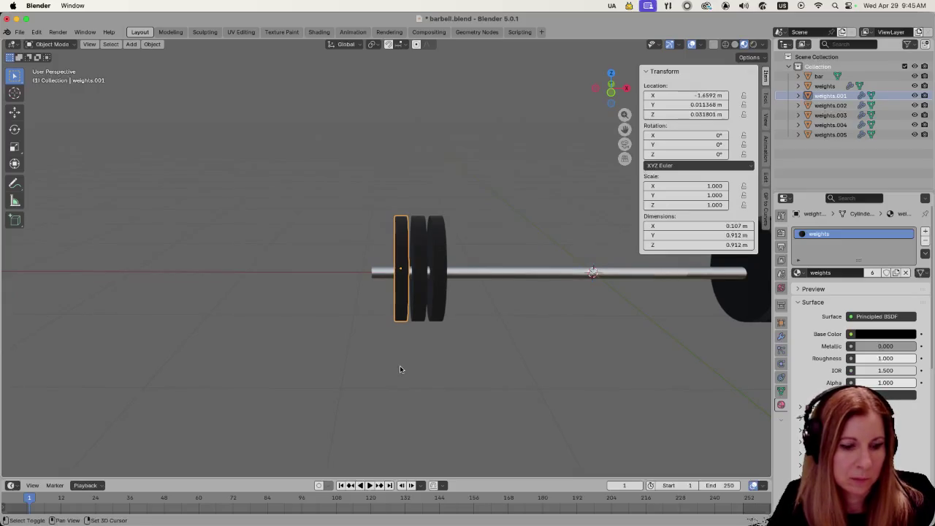
pyautogui.hotkey('shift', 'd')
pyautogui.press('x')
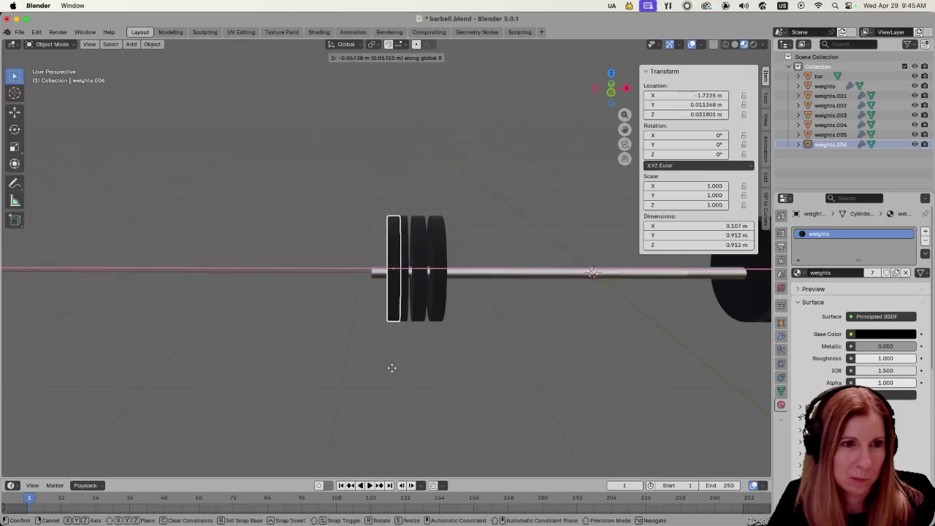
pyautogui.click(385, 370)
pyautogui.moveTo(280, 376)
pyautogui.mouseDown()
pyautogui.moveTo(339, 358)
pyautogui.moveTo(468, 347)
pyautogui.mouseUp()
pyautogui.press('s')
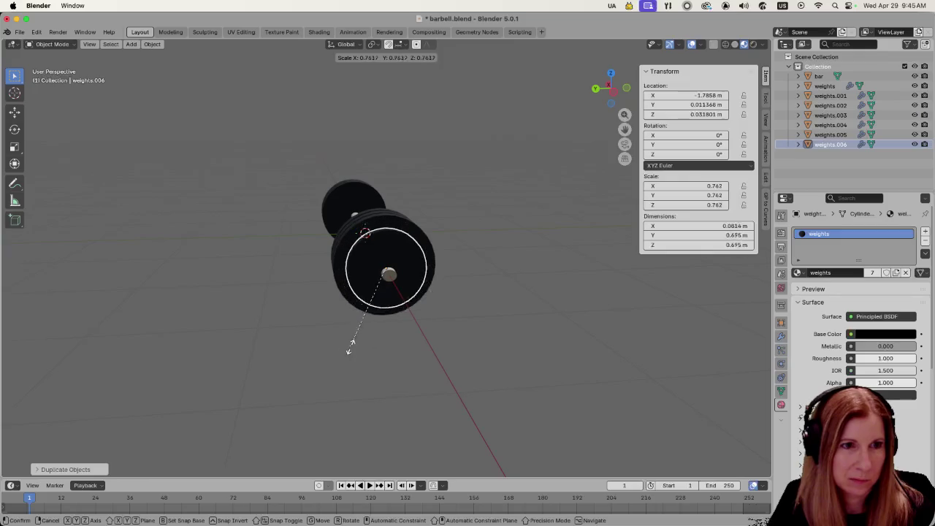
pyautogui.click(375, 318)
pyautogui.hscroll(10, 436, 323)
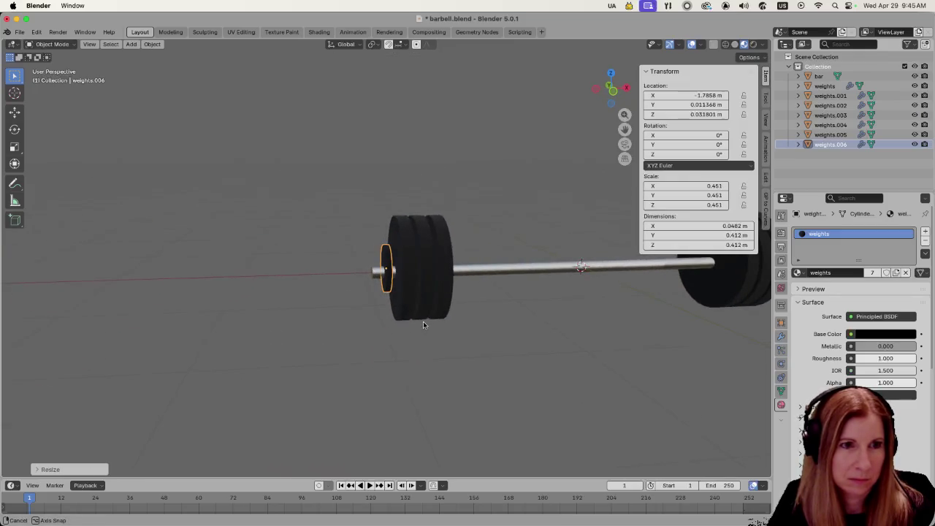
pyautogui.click(446, 345)
# Step: Select the small plate weights.006 and slide it along X toward the left end
pyautogui.moveTo(446, 345); pyautogui.dragTo(348, 322)
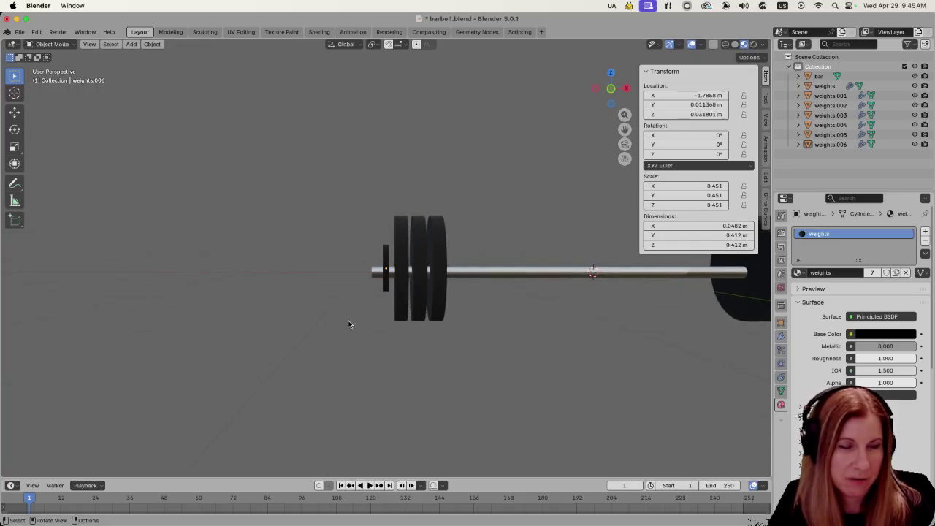
pyautogui.press('x')
pyautogui.click(292, 322)
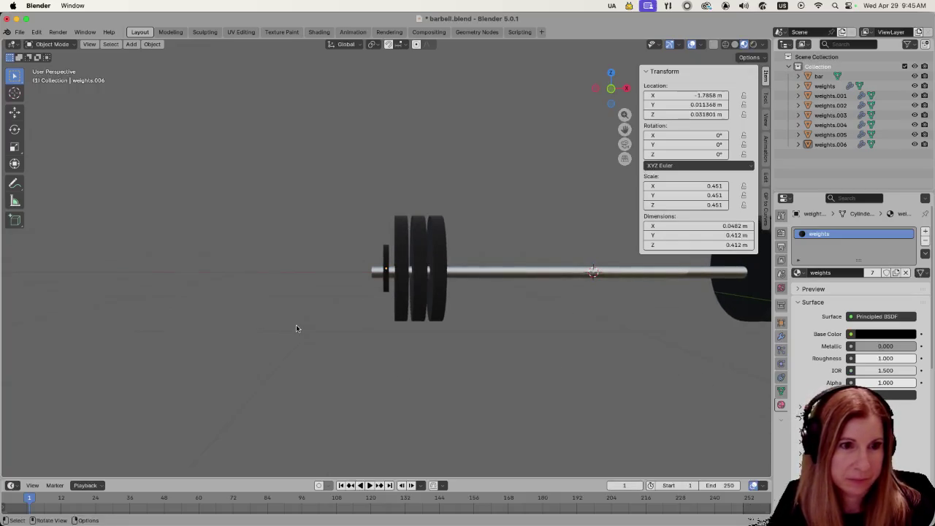
pyautogui.moveTo(296, 328)
pyautogui.mouseDown()
pyautogui.moveTo(324, 320)
pyautogui.moveTo(285, 360)
pyautogui.mouseUp()
pyautogui.press('x')
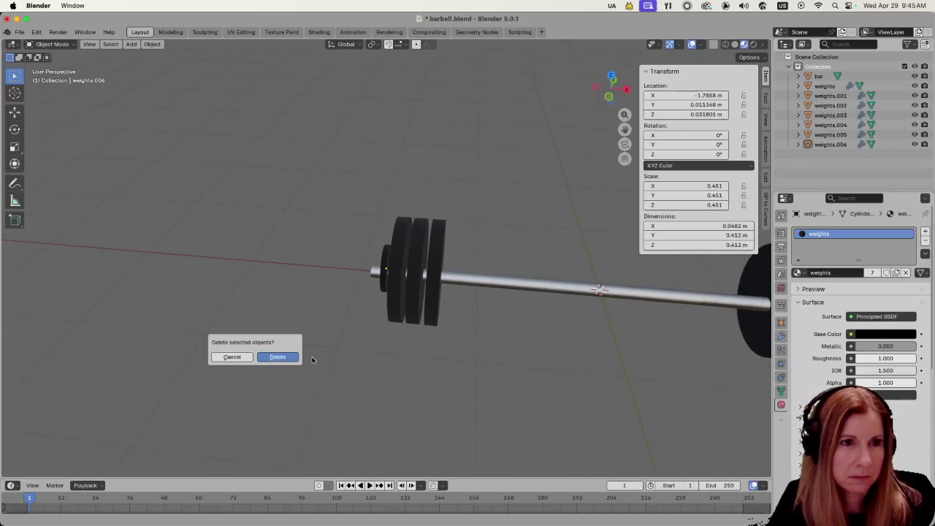
pyautogui.click(386, 284)
pyautogui.click(387, 279)
pyautogui.press('g')
pyautogui.press('x')
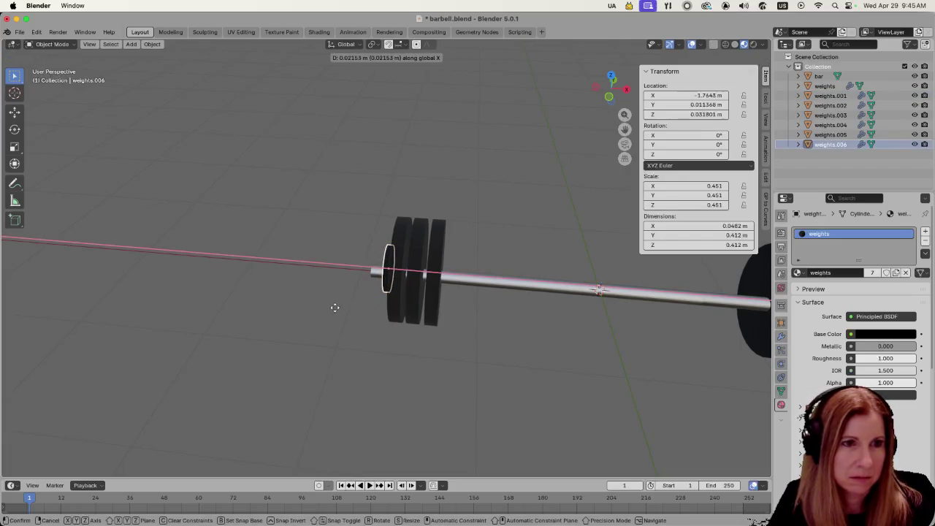
pyautogui.click(335, 307)
# Step: Slide weights.006 further along X to seat it on the bar's left end
pyautogui.hscroll(5, 343, 301)
pyautogui.press('g')
pyautogui.press('x')
pyautogui.hscroll(5, 410, 316)
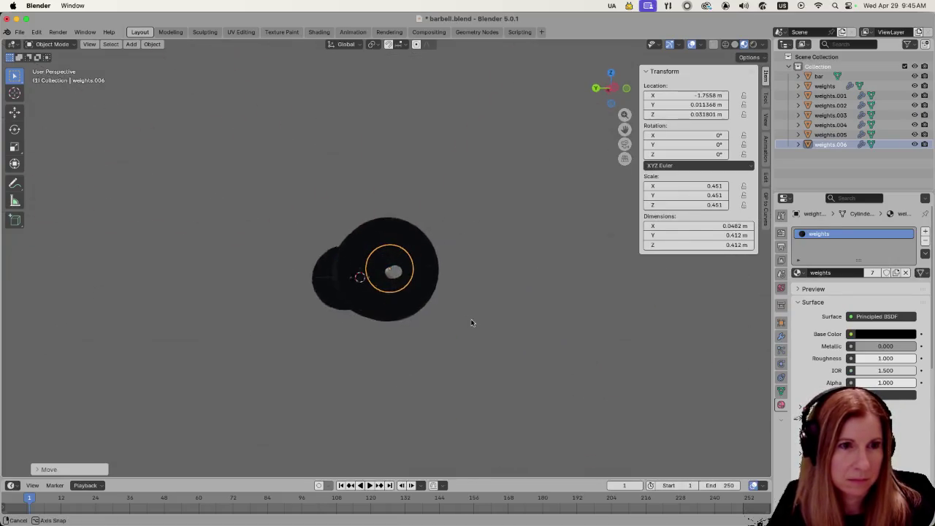
pyautogui.click(472, 322)
pyautogui.hscroll(10, 472, 323)
pyautogui.moveTo(407, 326)
pyautogui.mouseDown()
pyautogui.moveTo(405, 318)
pyautogui.moveTo(519, 296)
pyautogui.mouseUp()
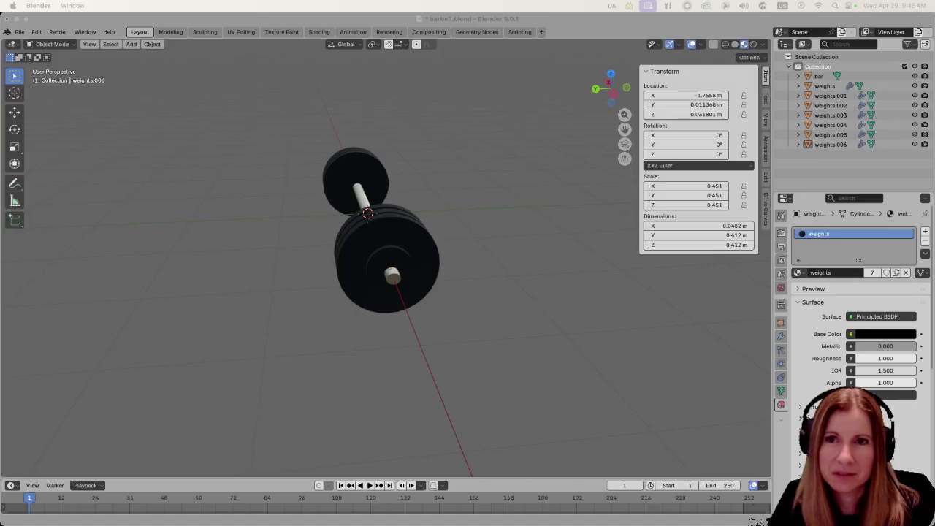
pyautogui.moveTo(706, 277)
pyautogui.mouseDown()
pyautogui.moveTo(506, 283)
pyautogui.moveTo(551, 290)
pyautogui.moveTo(507, 309)
pyautogui.moveTo(570, 345)
pyautogui.moveTo(442, 292)
pyautogui.moveTo(345, 296)
pyautogui.mouseUp()
# Step: Duplicate weights.006 along X to the right end of the bar as weights.007
pyautogui.click(391, 282)
pyautogui.hotkey('shift', 'd')
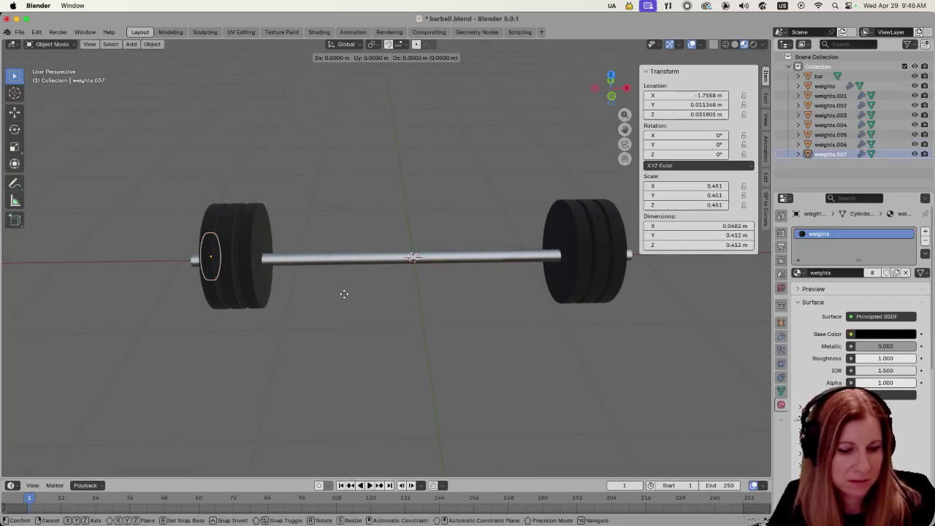
pyautogui.press('x')
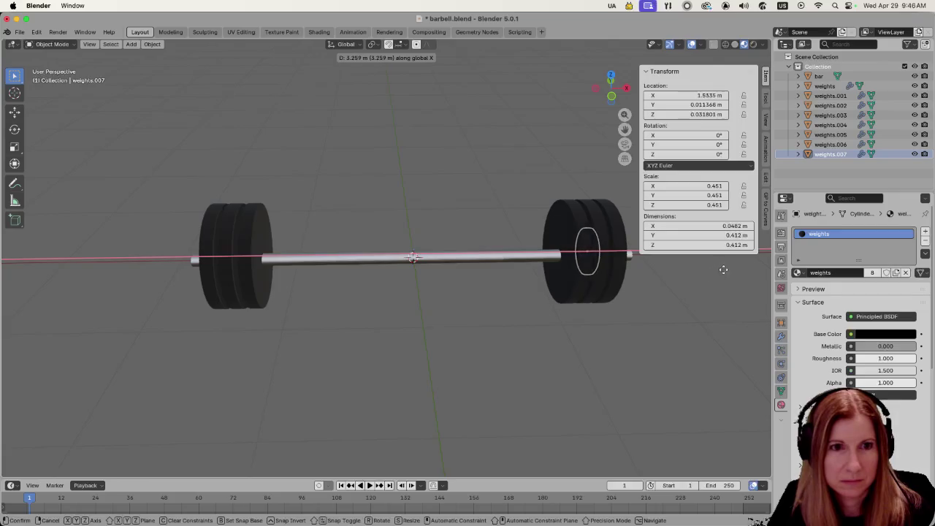
pyautogui.click(758, 263)
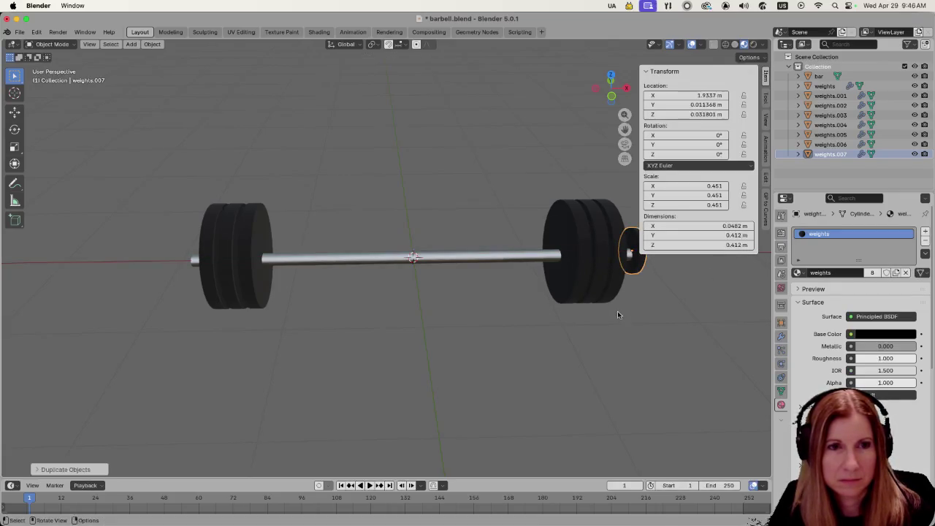
# Step: Seat weights.007 against the right-end plates at X 1.7054 m in front view
pyautogui.hscroll(2, 620, 303)
pyautogui.press('KP_1')
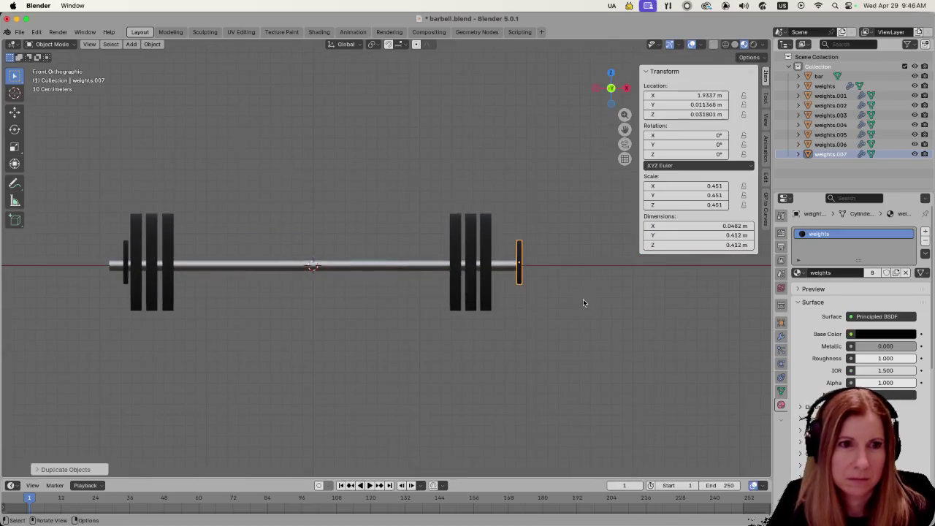
pyautogui.press('g')
pyautogui.press('x')
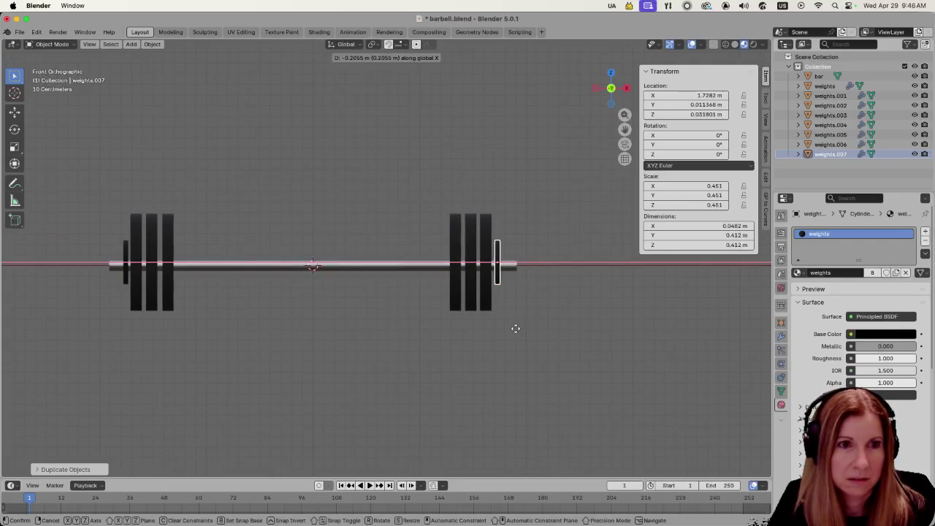
pyautogui.click(513, 330)
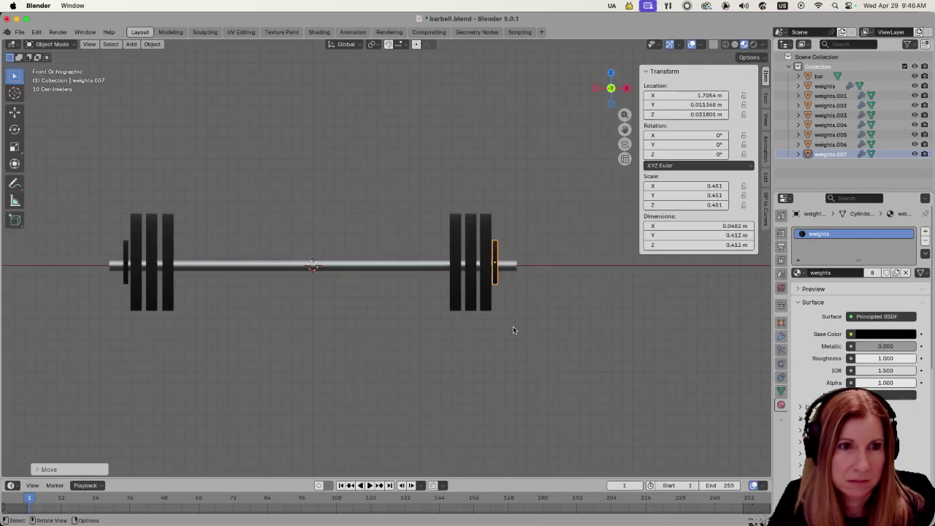
pyautogui.scroll(10, 492, 338)
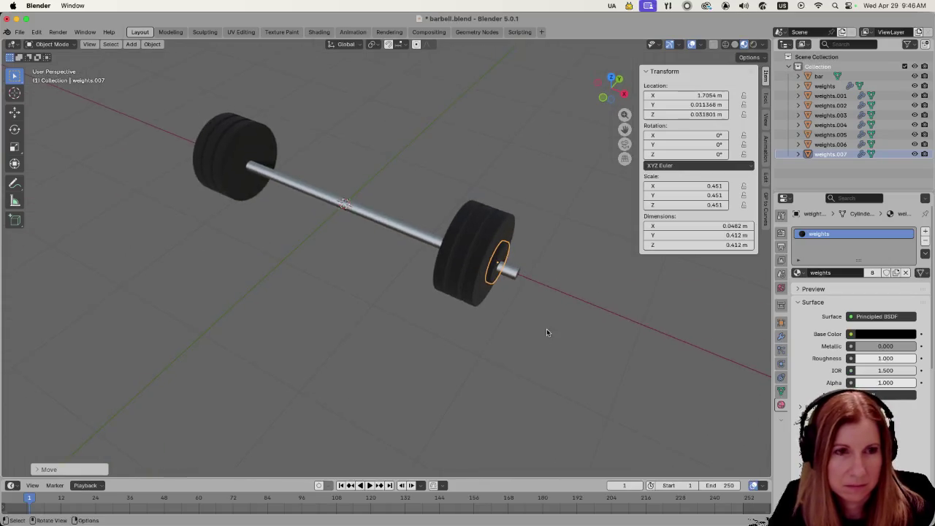
pyautogui.click(605, 344)
pyautogui.hscroll(-10, 606, 344)
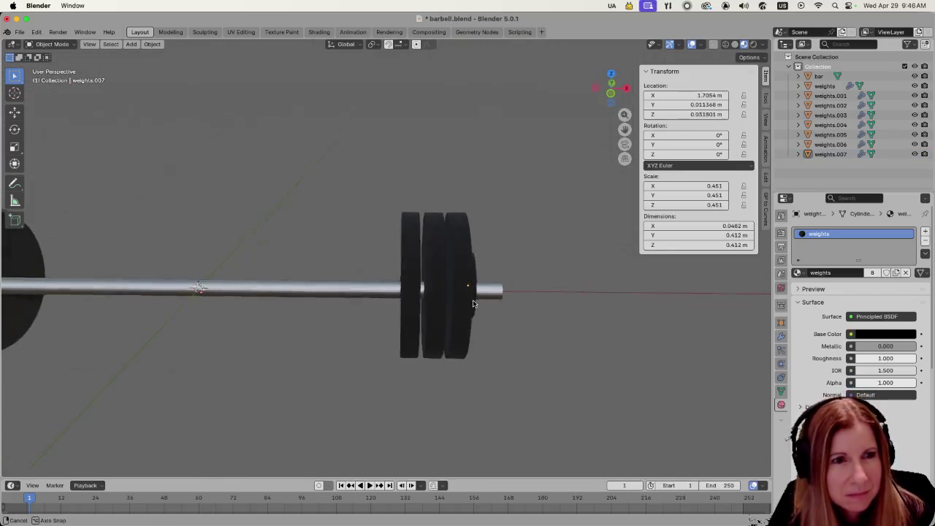
pyautogui.scroll(-5, 459, 313)
pyautogui.hscroll(5, 368, 319)
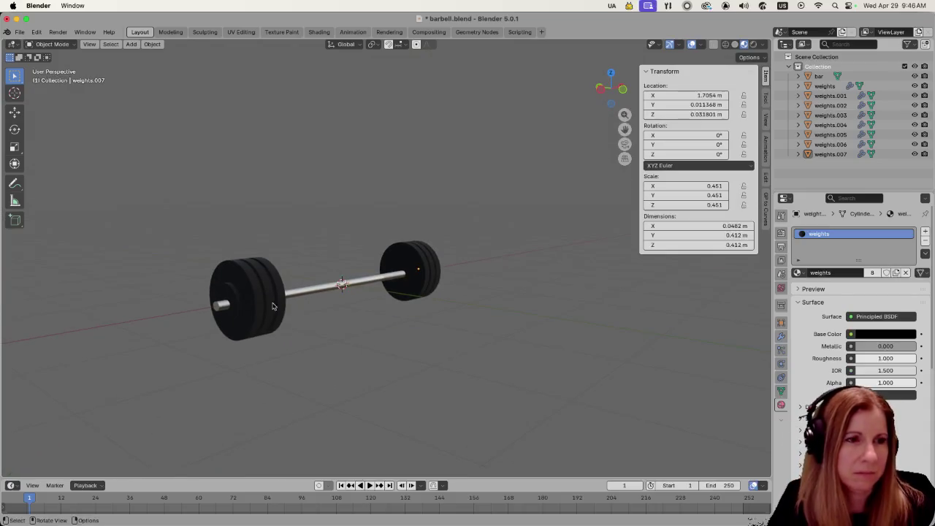
pyautogui.click(229, 299)
pyautogui.moveTo(293, 304)
pyautogui.mouseDown()
pyautogui.moveTo(359, 303)
pyautogui.moveTo(539, 335)
pyautogui.moveTo(694, 278)
pyautogui.mouseUp()
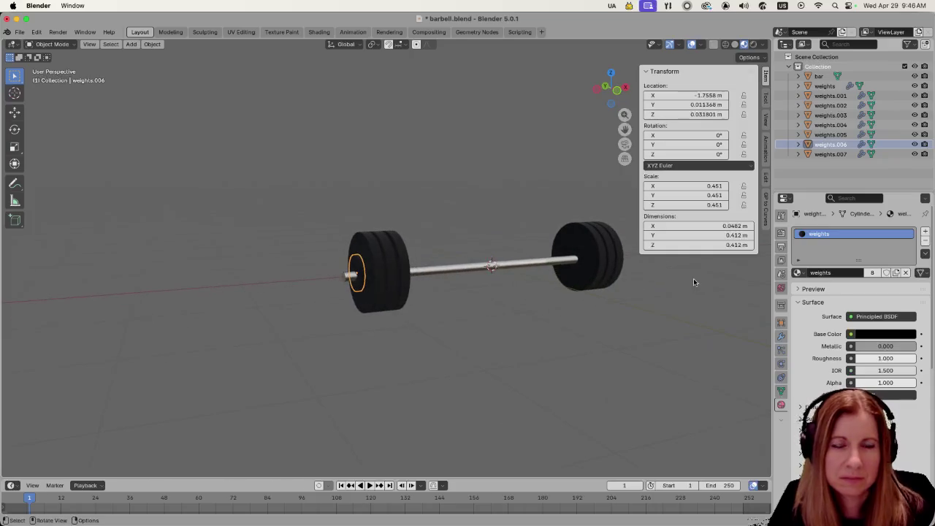
# Step: Assign the bar material to the left small plate weights.006
pyautogui.click(799, 272)
pyautogui.click(463, 337)
pyautogui.click(358, 289)
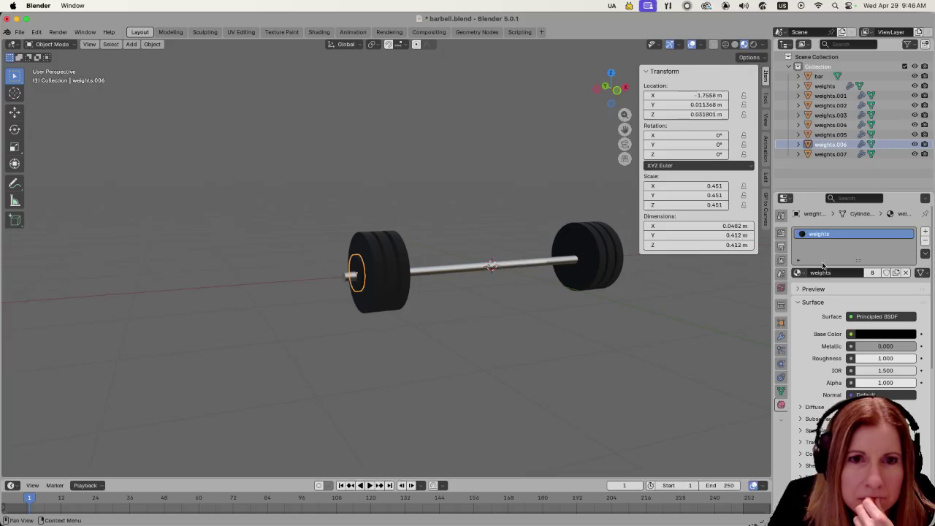
pyautogui.click(801, 273)
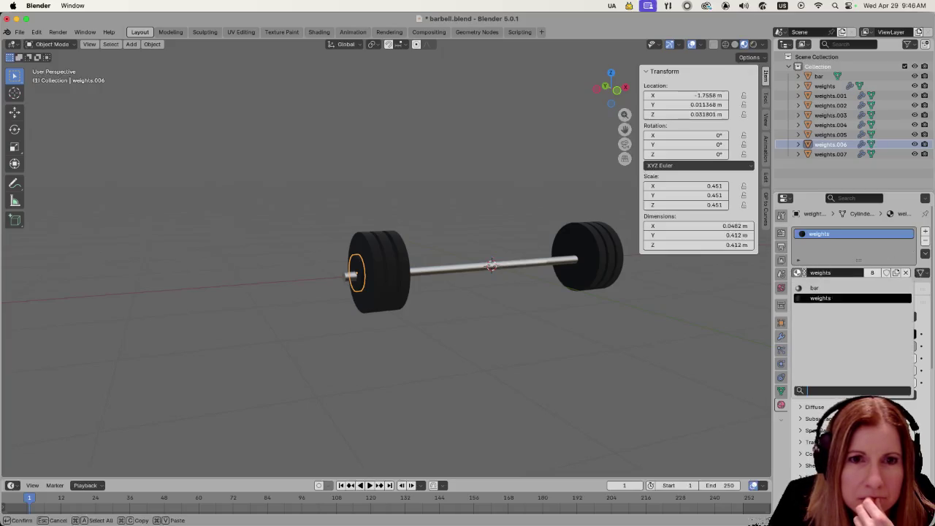
pyautogui.click(831, 288)
pyautogui.click(606, 334)
# Step: Assign the bar material to the right small plate weights.007
pyautogui.moveTo(606, 334)
pyautogui.mouseDown()
pyautogui.moveTo(640, 320)
pyautogui.moveTo(582, 334)
pyautogui.mouseUp()
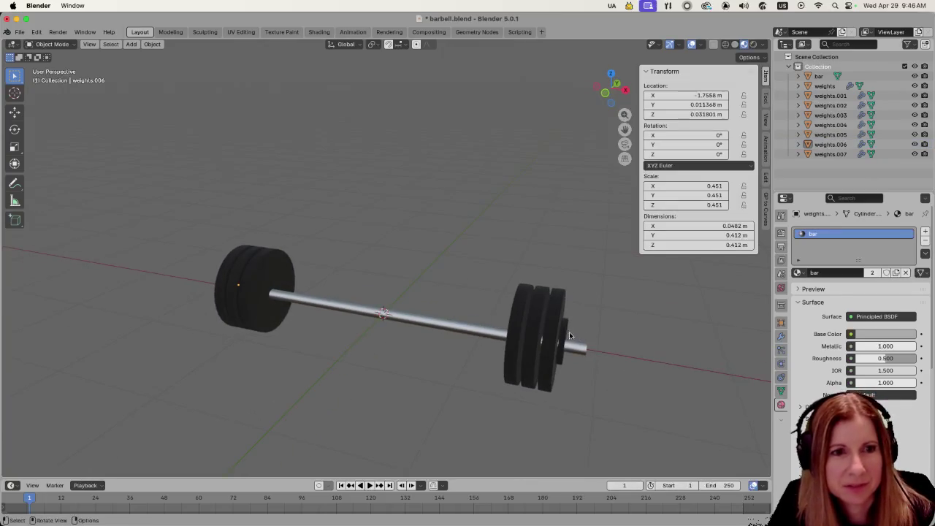
pyautogui.click(565, 333)
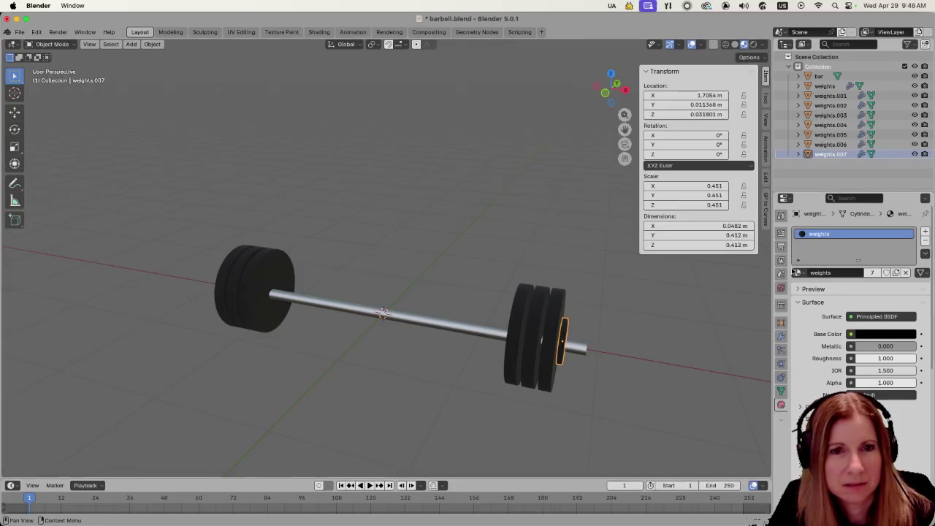
pyautogui.click(798, 273)
pyautogui.click(804, 289)
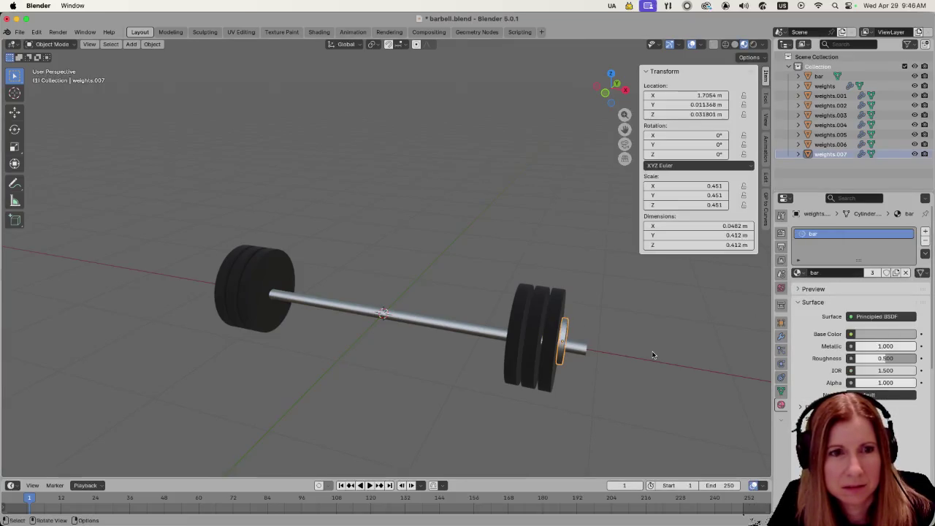
pyautogui.click(653, 356)
pyautogui.scroll(-3, 654, 357)
pyautogui.moveTo(653, 359)
pyautogui.mouseDown()
pyautogui.moveTo(548, 370)
pyautogui.moveTo(581, 368)
pyautogui.moveTo(386, 336)
pyautogui.moveTo(482, 308)
pyautogui.moveTo(553, 314)
pyautogui.moveTo(396, 263)
pyautogui.moveTo(408, 239)
pyautogui.mouseUp()
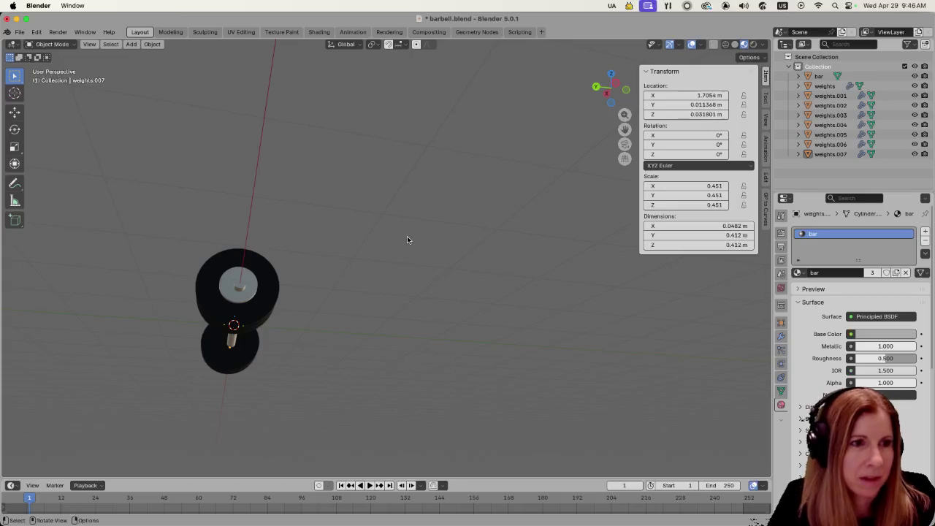
# Step: Centre the inner disc weights.007 on the bar end with a small vertical and a small Y nudge
pyautogui.press('KP_3')
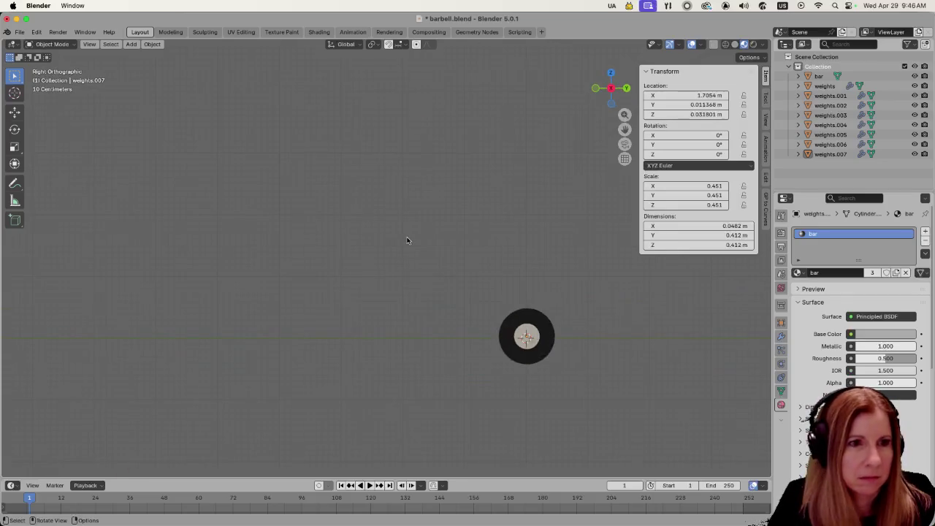
pyautogui.scroll(6, 643, 409)
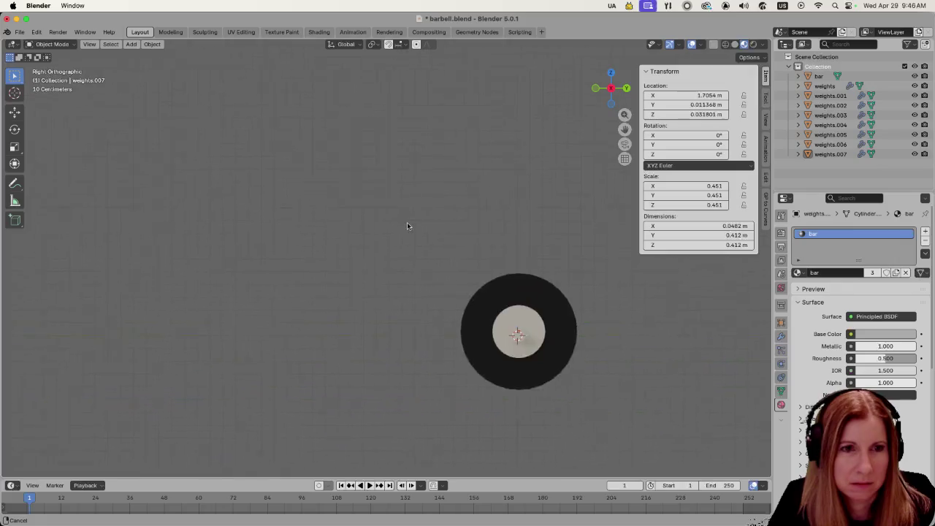
pyautogui.scroll(2, 555, 341)
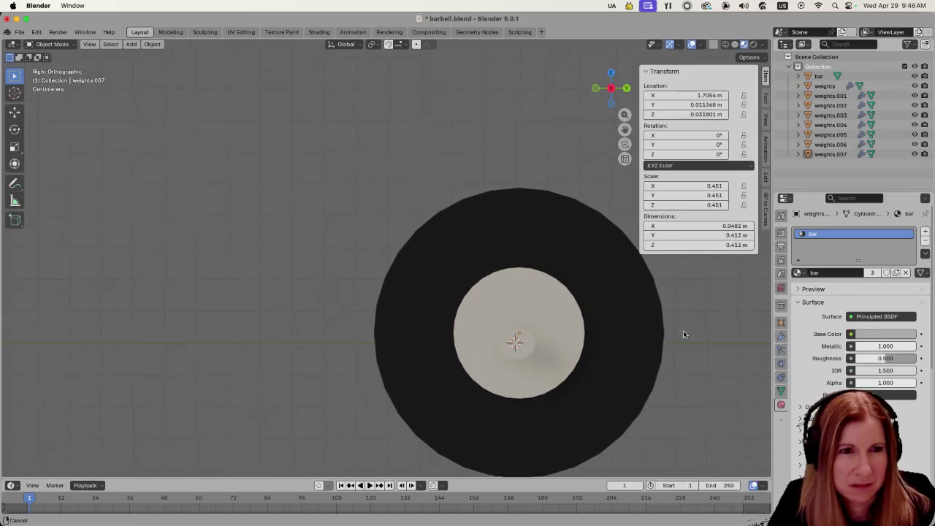
pyautogui.scroll(2, 682, 333)
pyautogui.click(483, 321)
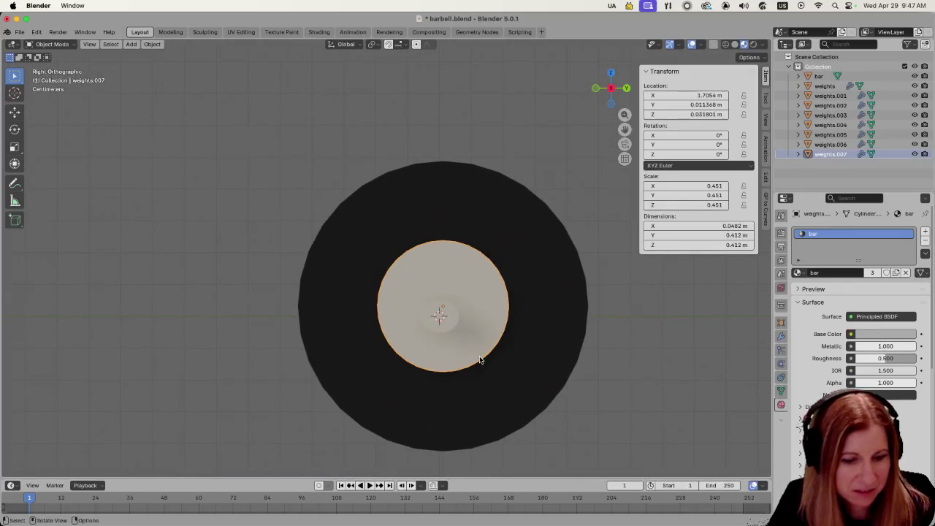
pyautogui.press('g')
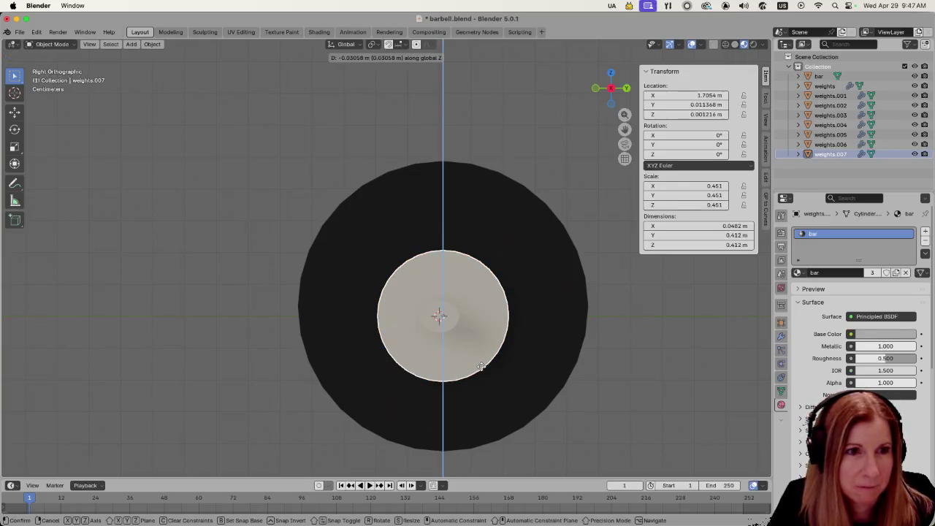
pyautogui.click(481, 367)
pyautogui.press('g')
pyautogui.press('y')
pyautogui.click(481, 367)
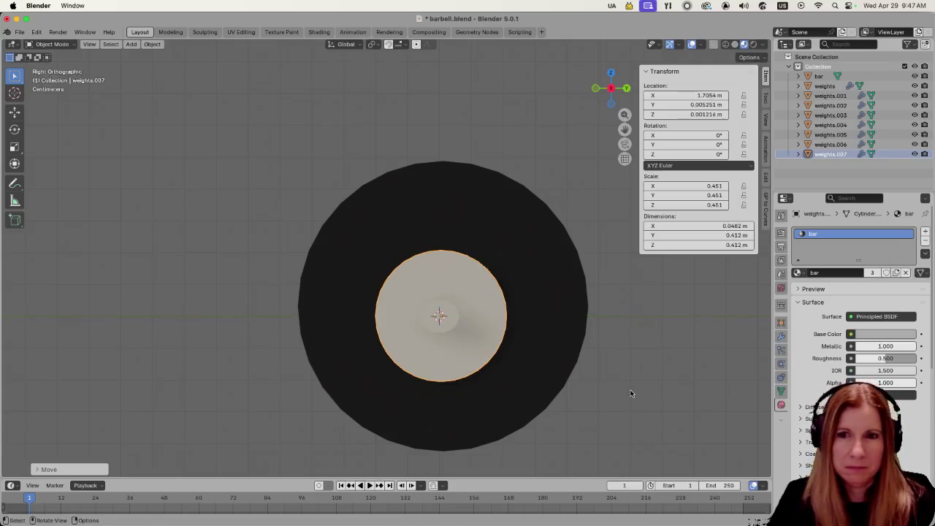
# Step: Lower the inner disc weights.006 along Z onto the centre of the bar's opposite end
pyautogui.press('ctrl+KP_3')
pyautogui.click(438, 314)
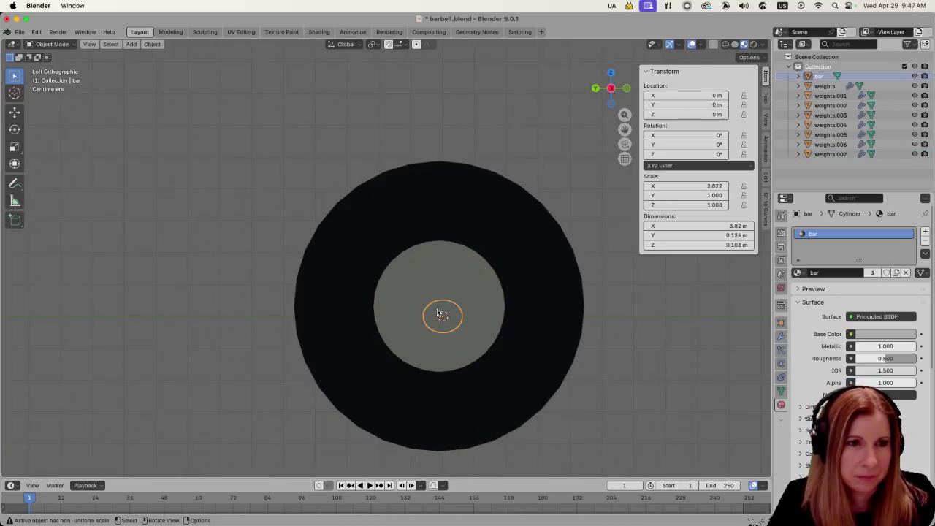
pyautogui.click(466, 281)
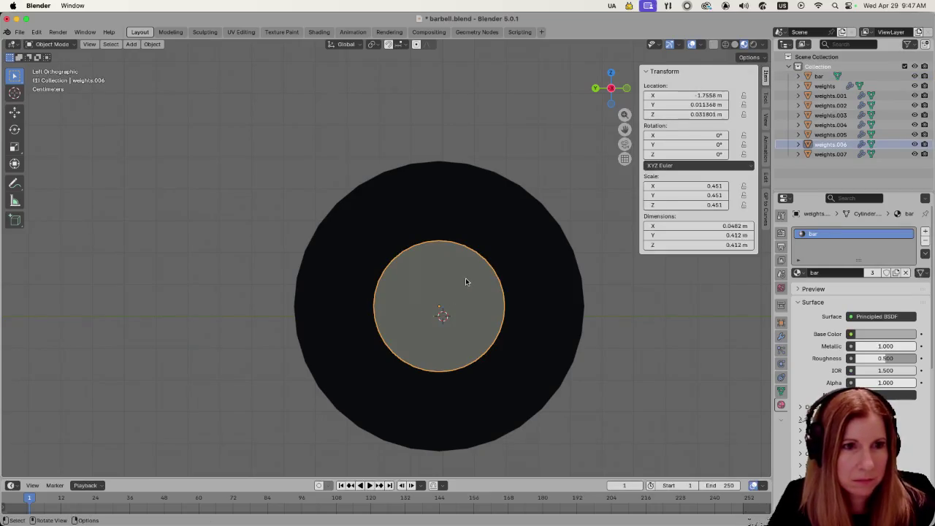
pyautogui.click(618, 359)
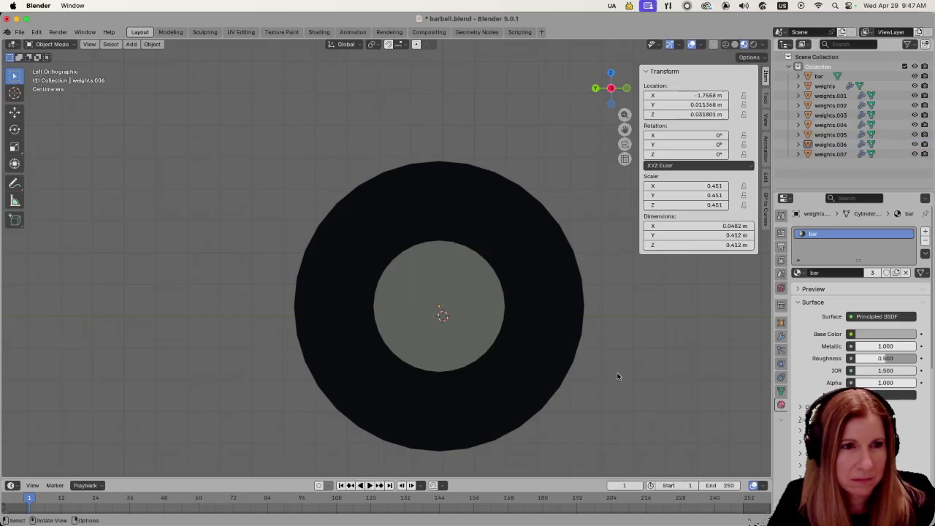
pyautogui.hscroll(-5, 631, 385)
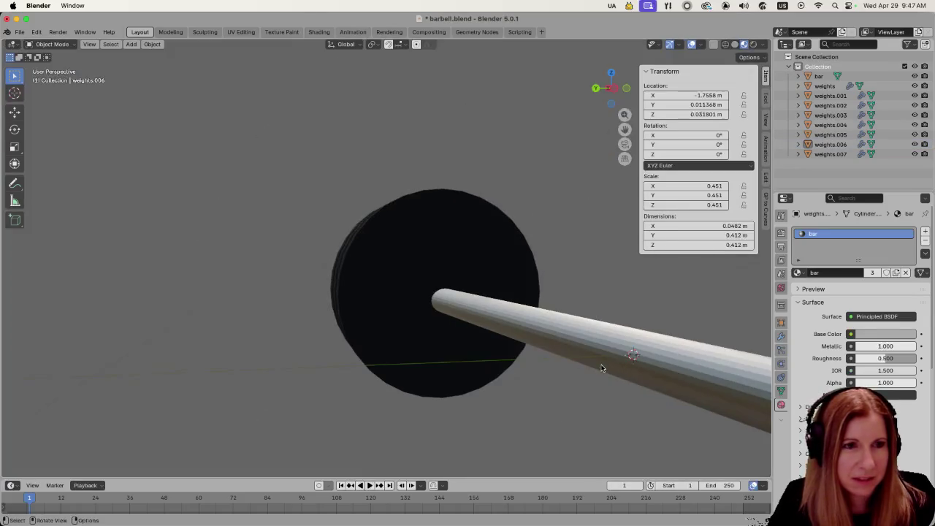
pyautogui.scroll(-5, 601, 369)
pyautogui.hscroll(-10, 574, 356)
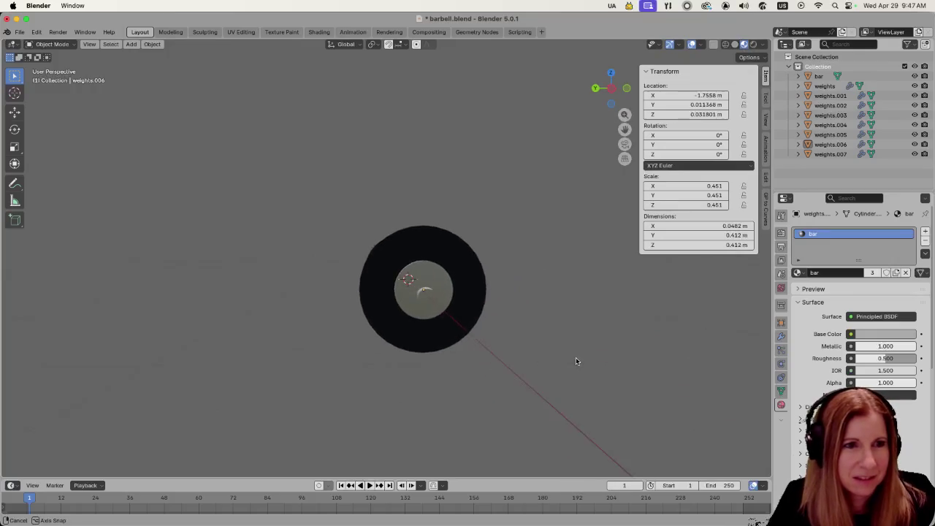
pyautogui.click(349, 276)
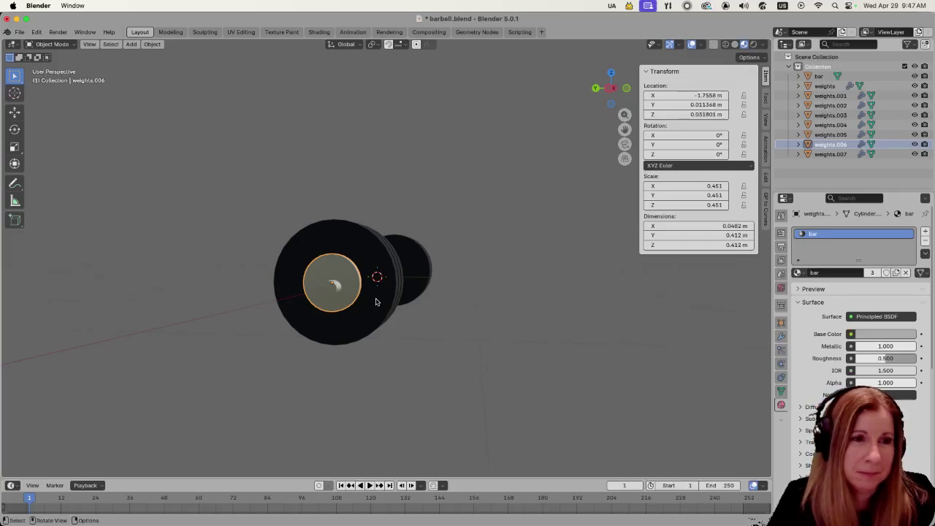
pyautogui.hscroll(-3, 499, 312)
pyautogui.press('ctrl+KP_3')
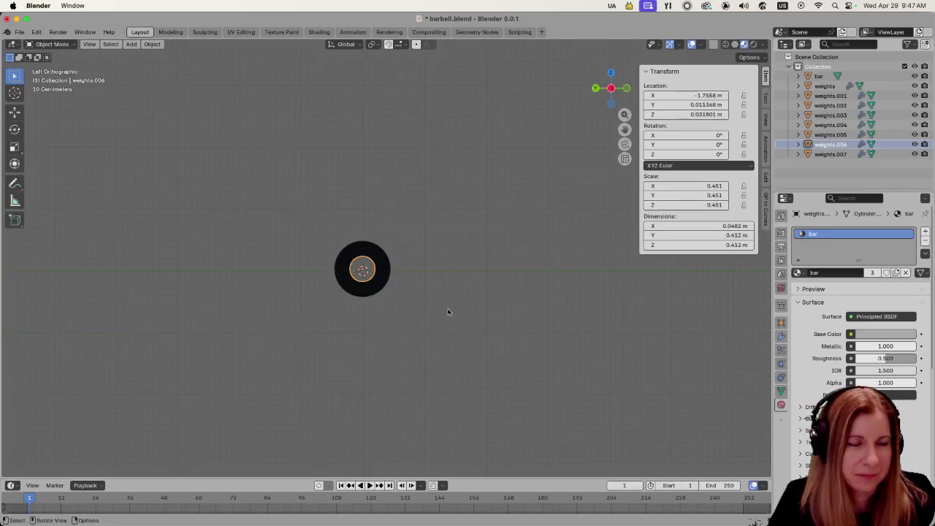
pyautogui.scroll(3, 432, 314)
pyautogui.scroll(7, 433, 313)
pyautogui.hscroll(-5, 512, 277)
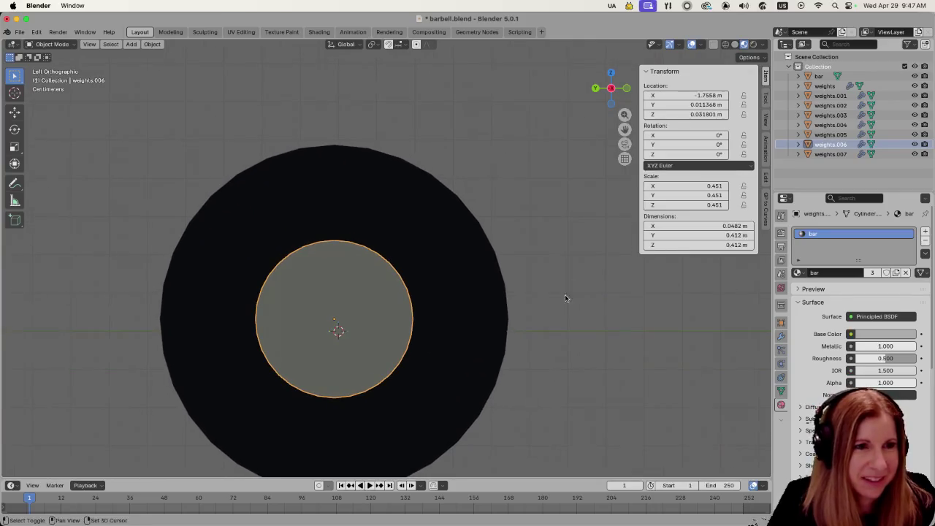
pyautogui.press('g')
pyautogui.press('z')
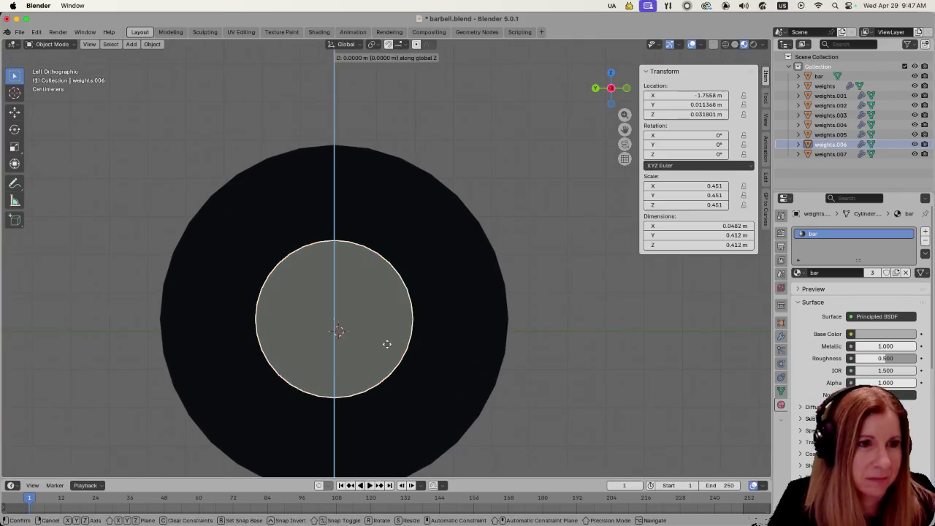
pyautogui.click(387, 342)
pyautogui.click(523, 399)
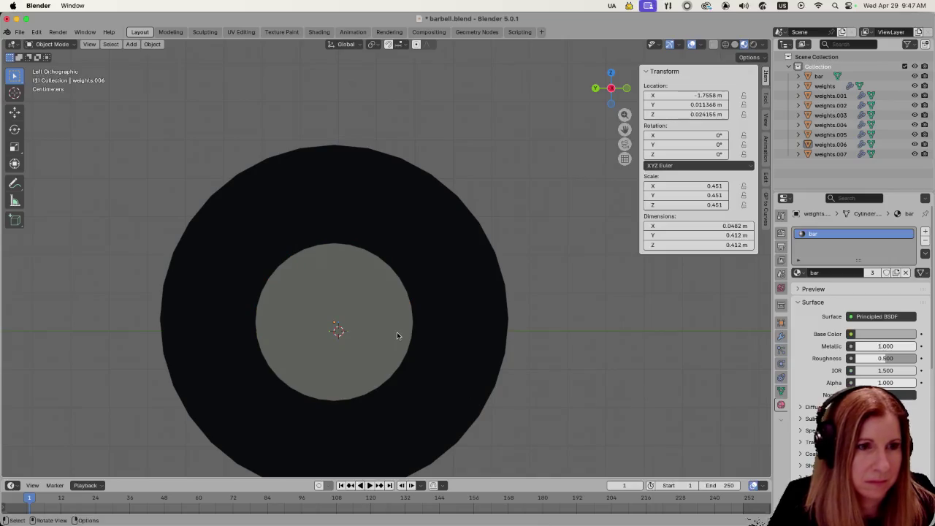
pyautogui.hscroll(-5, 397, 332)
pyautogui.scroll(-5, 465, 355)
pyautogui.moveTo(459, 339)
pyautogui.mouseDown()
pyautogui.moveTo(503, 336)
pyautogui.moveTo(515, 354)
pyautogui.moveTo(562, 353)
pyautogui.moveTo(458, 340)
pyautogui.moveTo(432, 348)
pyautogui.moveTo(425, 323)
pyautogui.mouseUp()
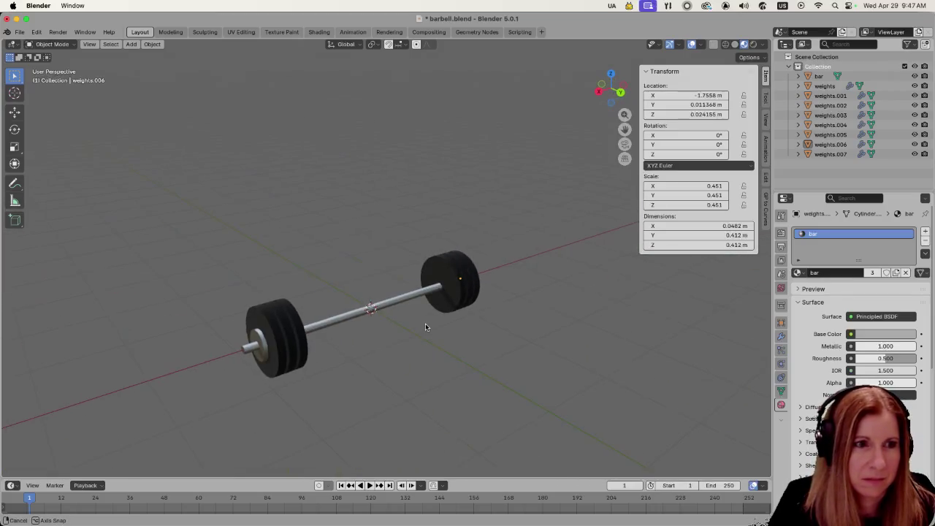
# Step: Save barbell.blend
pyautogui.press('super+s')
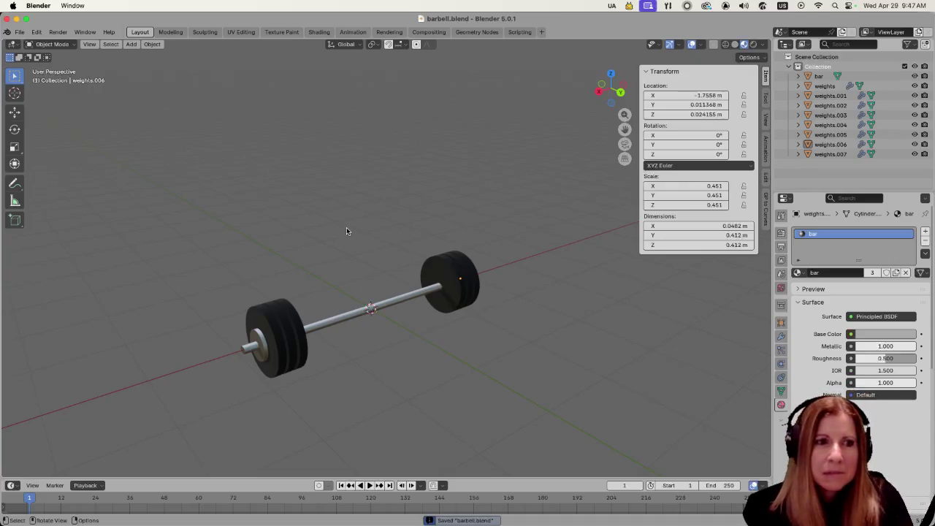
pyautogui.moveTo(139, 520)
pyautogui.click(102, 510)
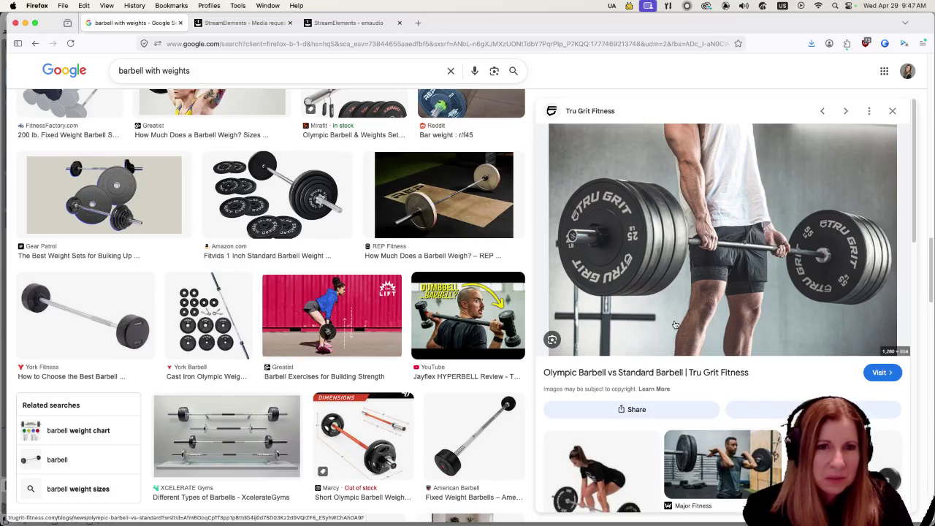
# Step: Scroll the 'barbell with weights' results, previewing the York Barbell set and then the Tiger Fitness photo
pyautogui.scroll(10, 369, 243)
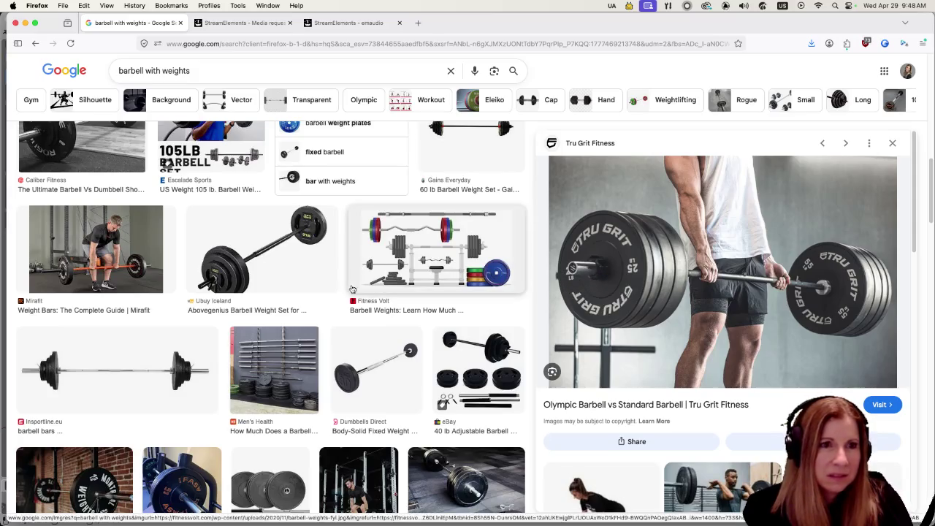
pyautogui.scroll(-5, 336, 295)
pyautogui.scroll(3, 325, 294)
pyautogui.scroll(3, 318, 294)
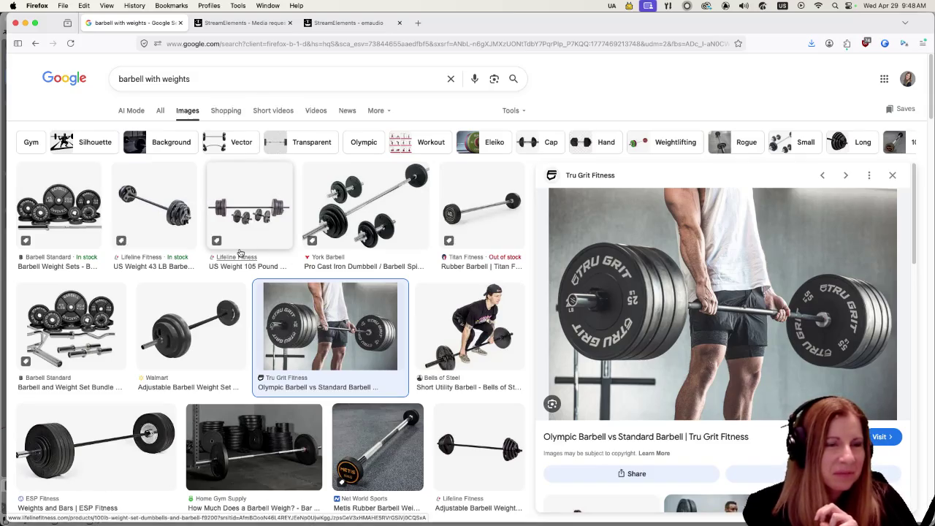
pyautogui.click(347, 197)
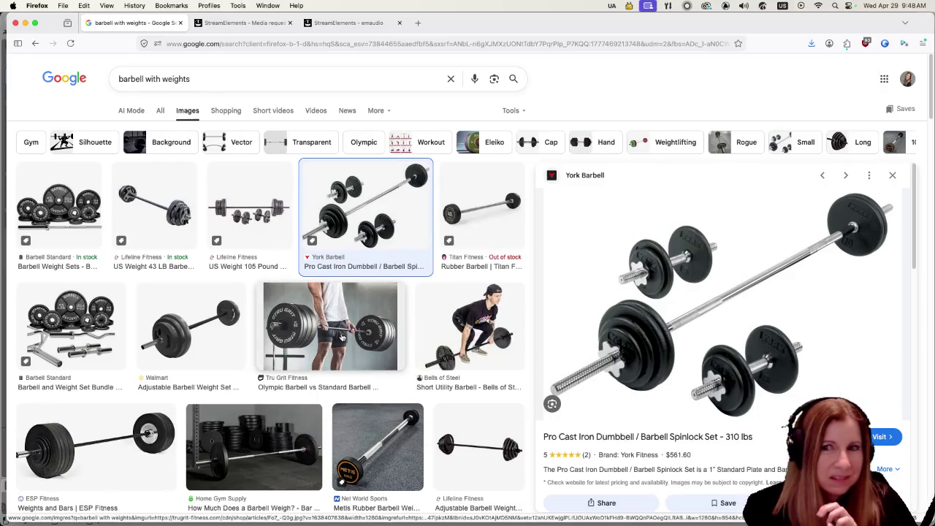
pyautogui.scroll(-10, 341, 336)
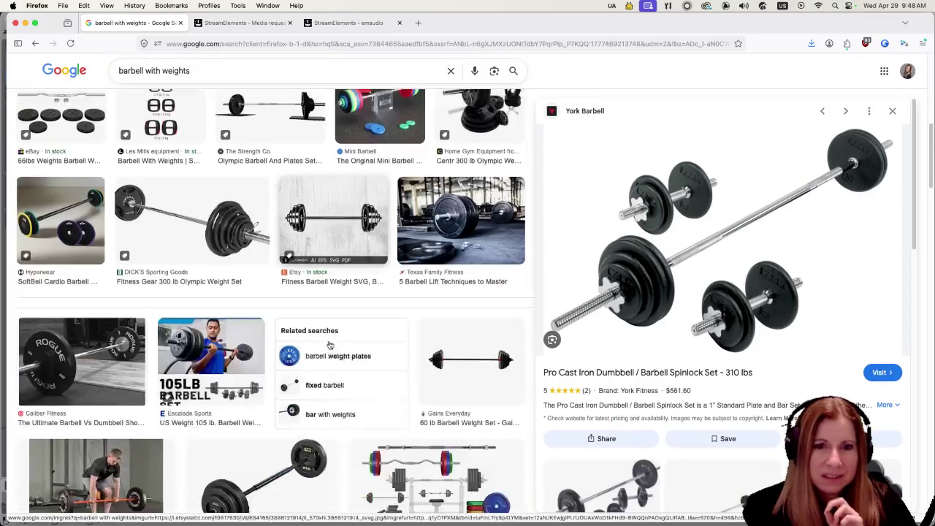
pyautogui.scroll(-5, 329, 340)
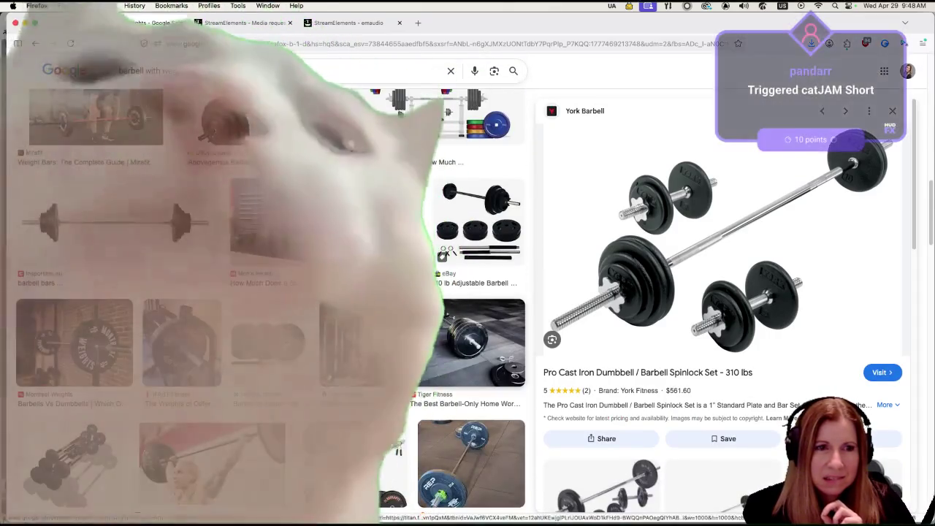
pyautogui.click(461, 354)
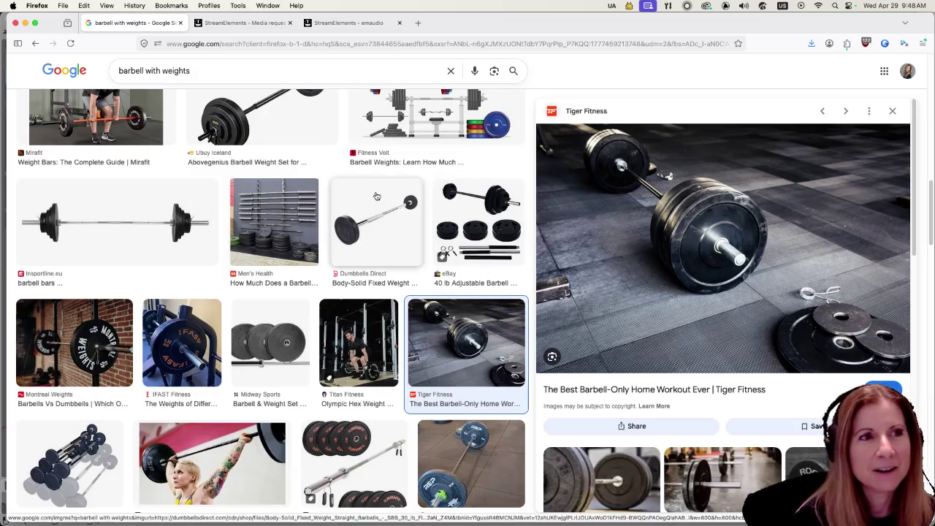
# Step: Skip to the next media request and open the Song Requests overlay from the Overlays dashboard
pyautogui.click(252, 26)
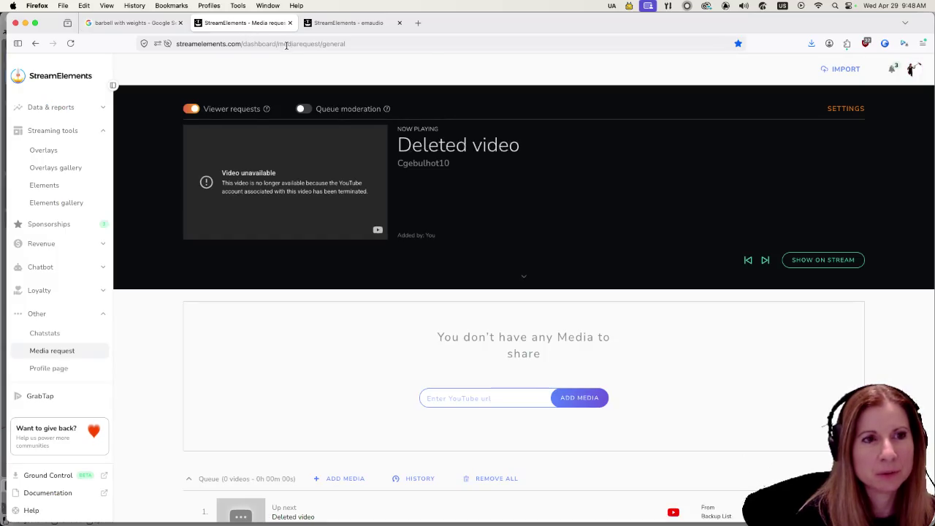
pyautogui.click(765, 260)
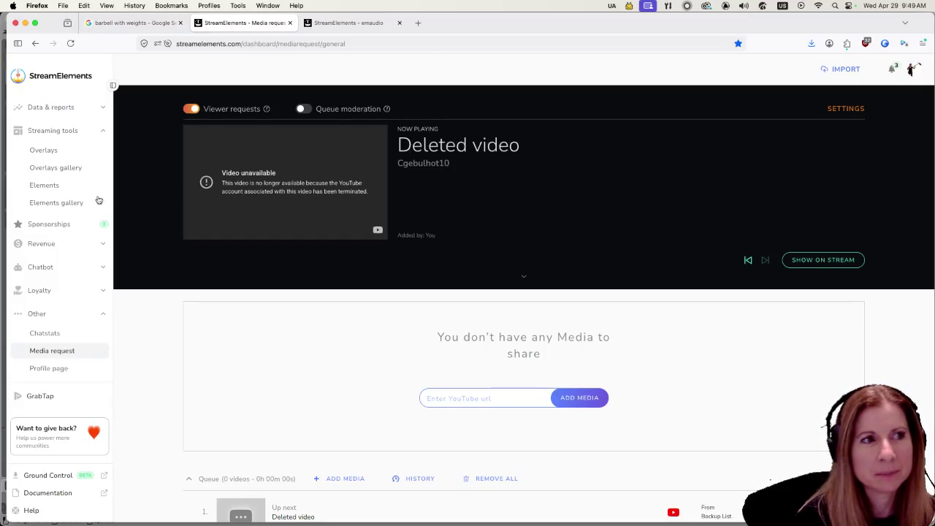
pyautogui.click(45, 155)
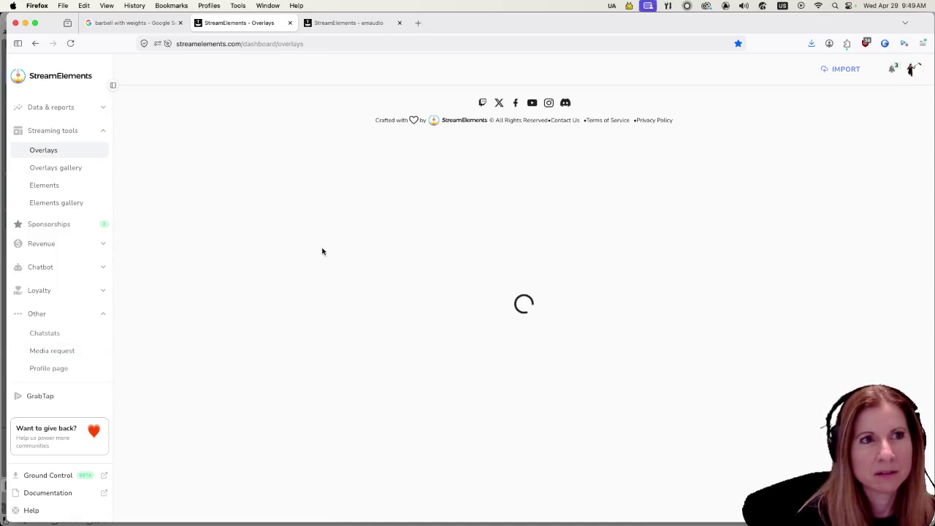
pyautogui.click(400, 22)
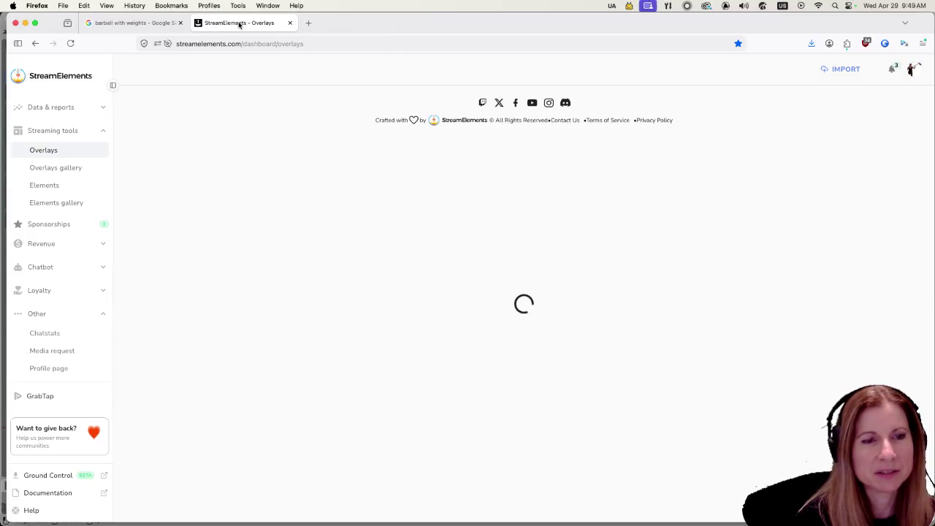
pyautogui.click(322, 335)
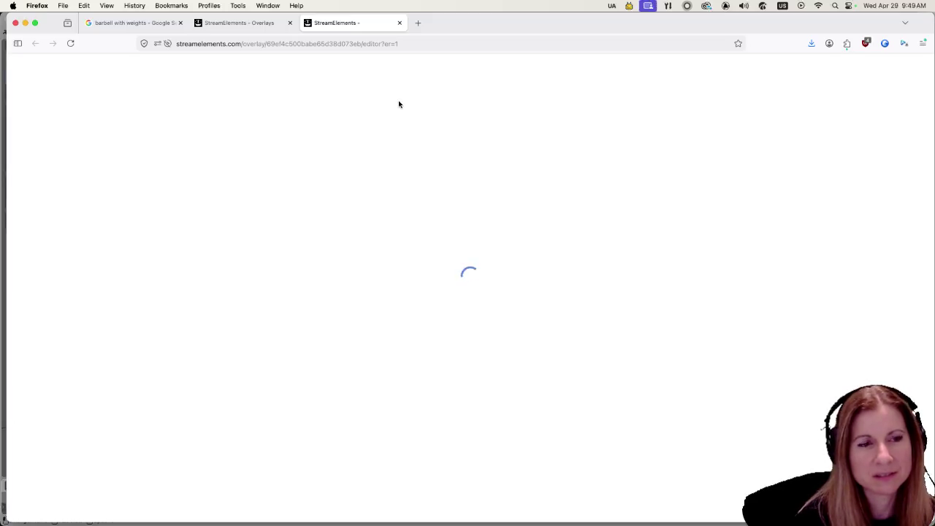
# Step: Close the stuck, still-loading overlay editor and reopen Song Requests for editing
pyautogui.click(228, 28)
pyautogui.click(344, 28)
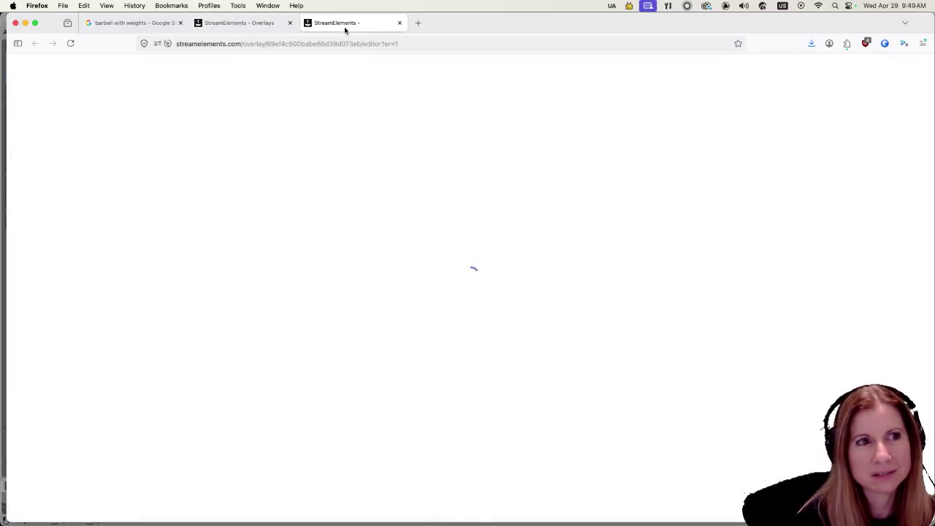
pyautogui.click(255, 28)
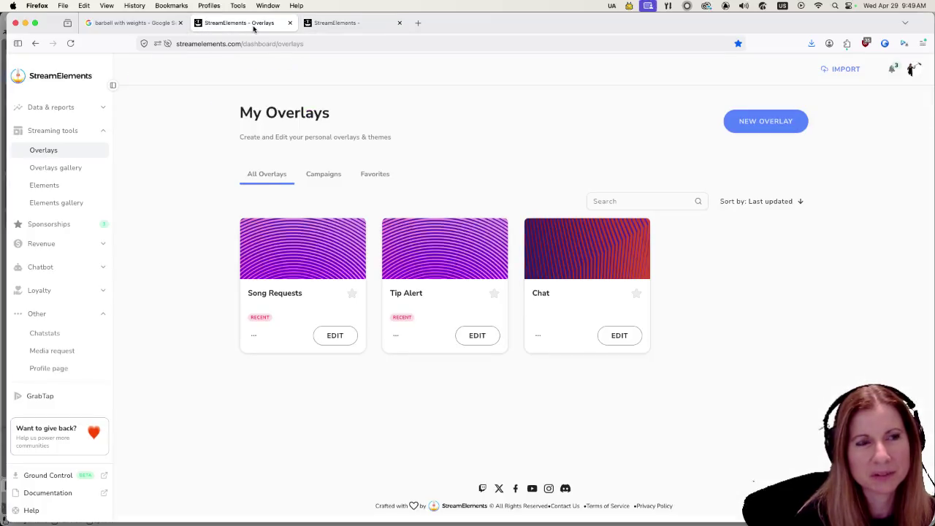
pyautogui.click(344, 24)
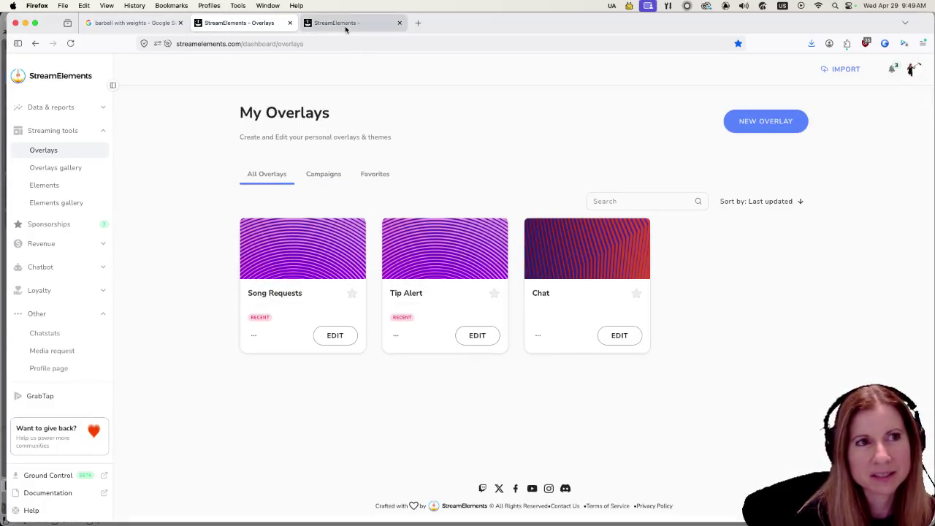
pyautogui.click(248, 24)
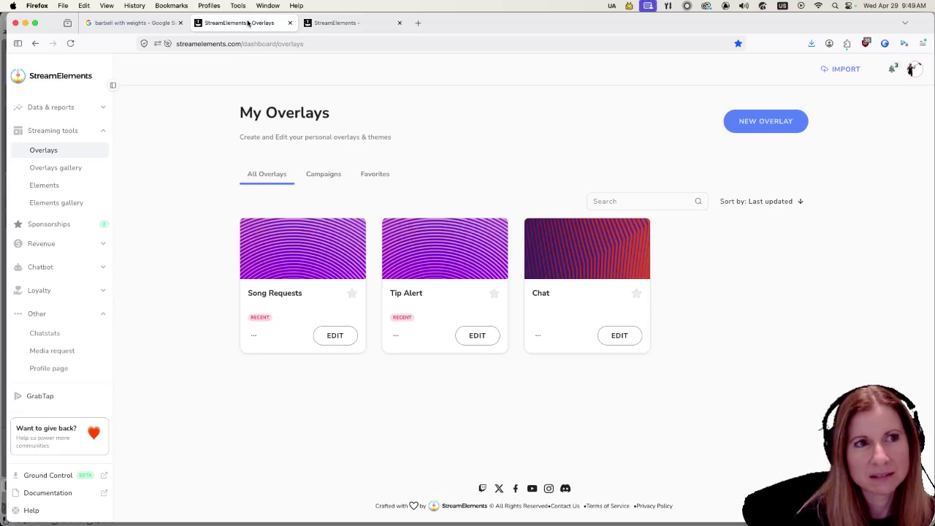
pyautogui.click(350, 25)
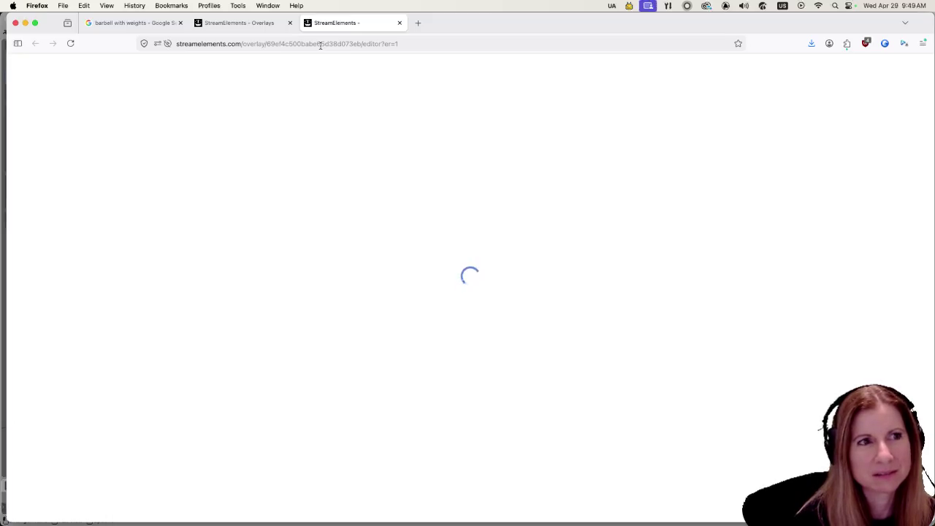
pyautogui.click(400, 22)
pyautogui.click(350, 340)
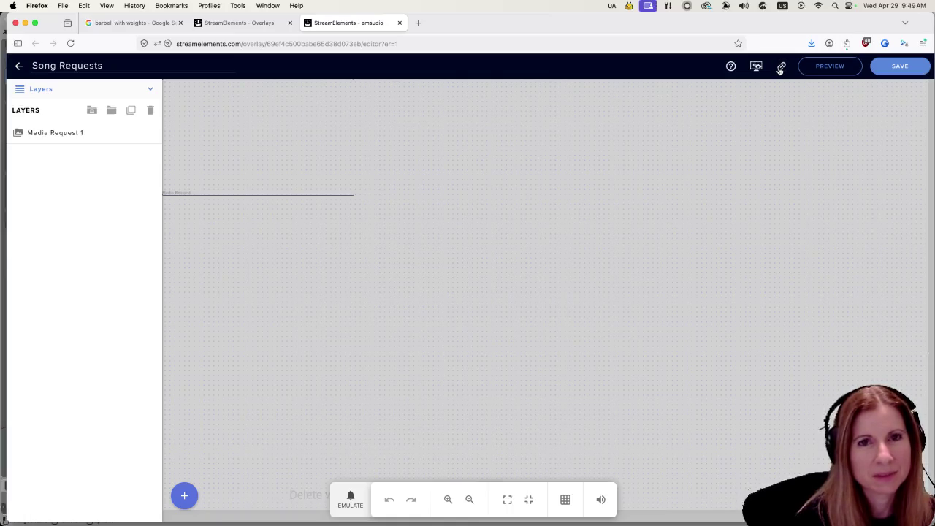
# Step: Open the live Song Requests overlay in a new tab, close it, and return to My Overlays
pyautogui.click(833, 66)
pyautogui.click(385, 365)
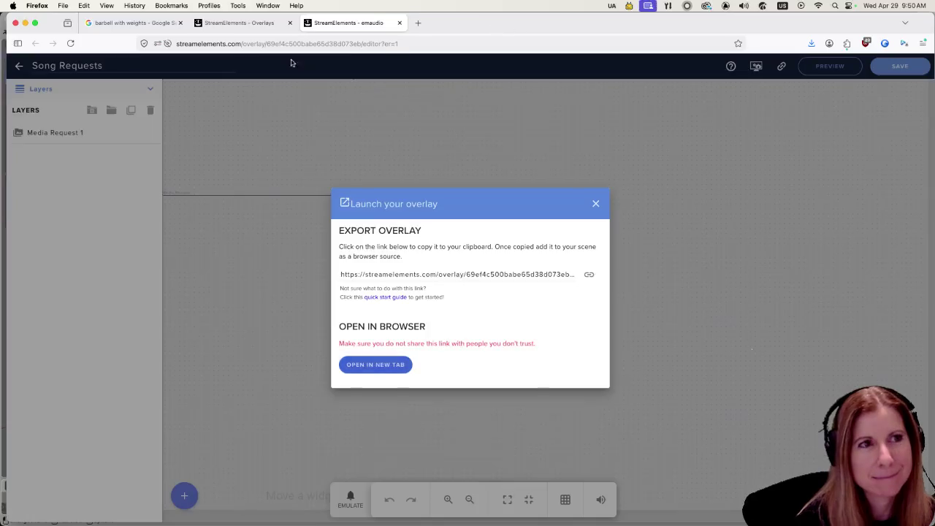
pyautogui.click(510, 23)
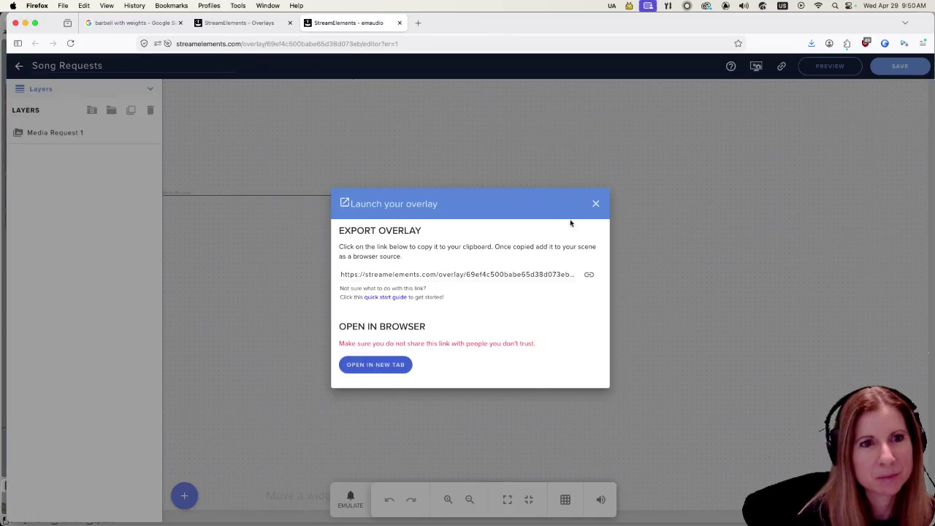
pyautogui.click(597, 205)
pyautogui.click(261, 26)
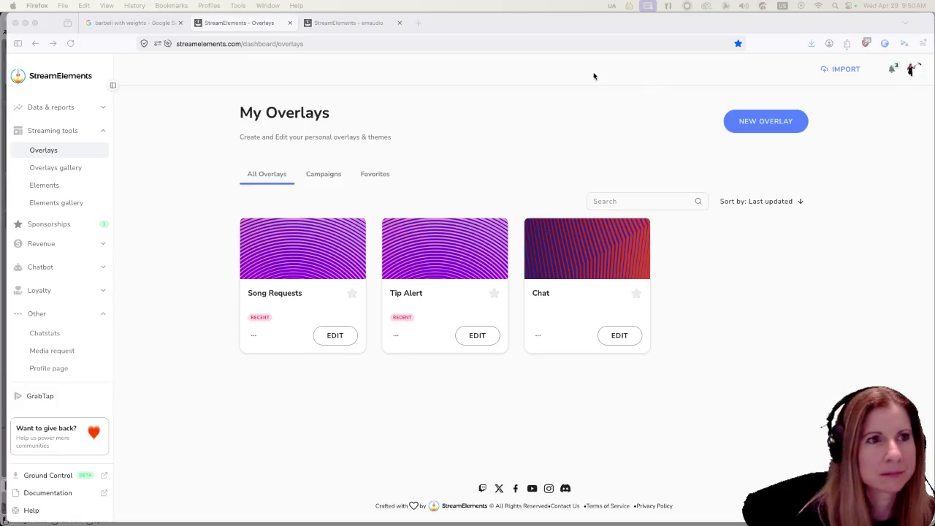
pyautogui.click(131, 23)
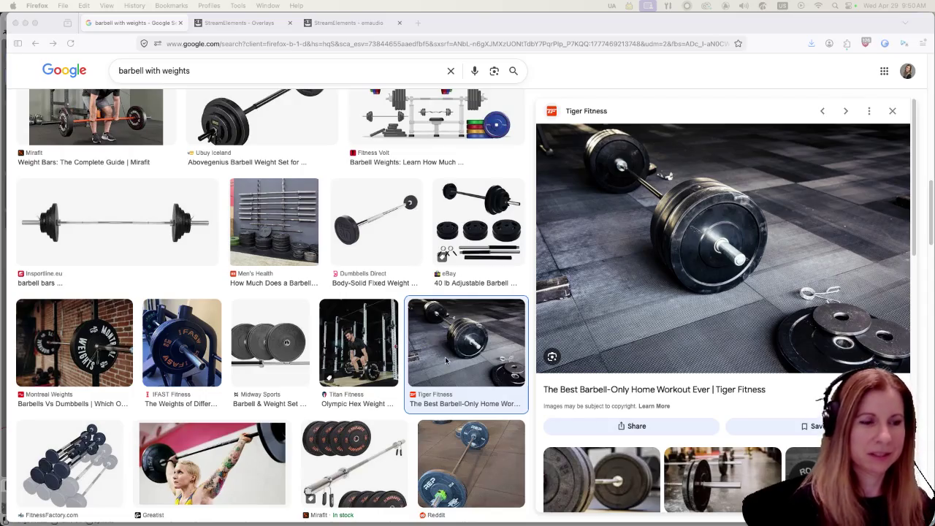
# Step: Scroll further down the barbell-with-weights reference photos, then bring Blender back to the front
pyautogui.scroll(-3, 464, 320)
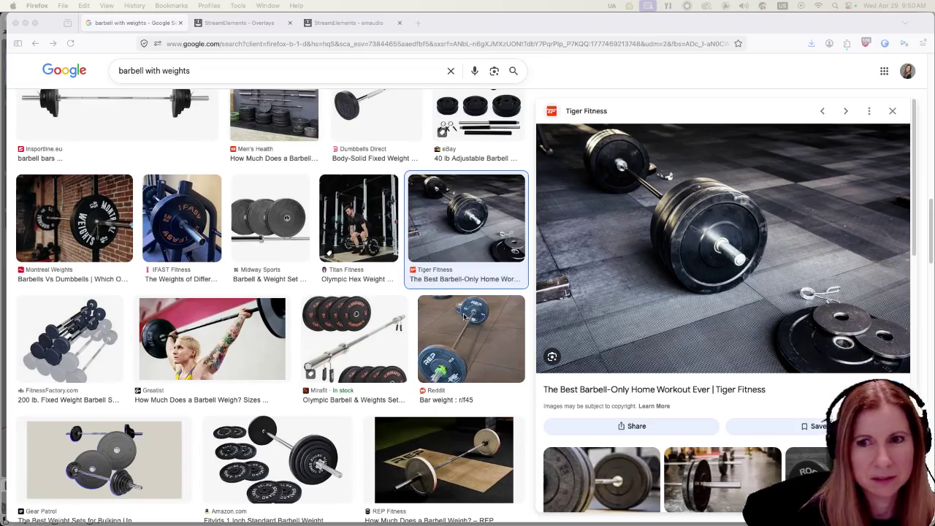
pyautogui.scroll(-3, 446, 322)
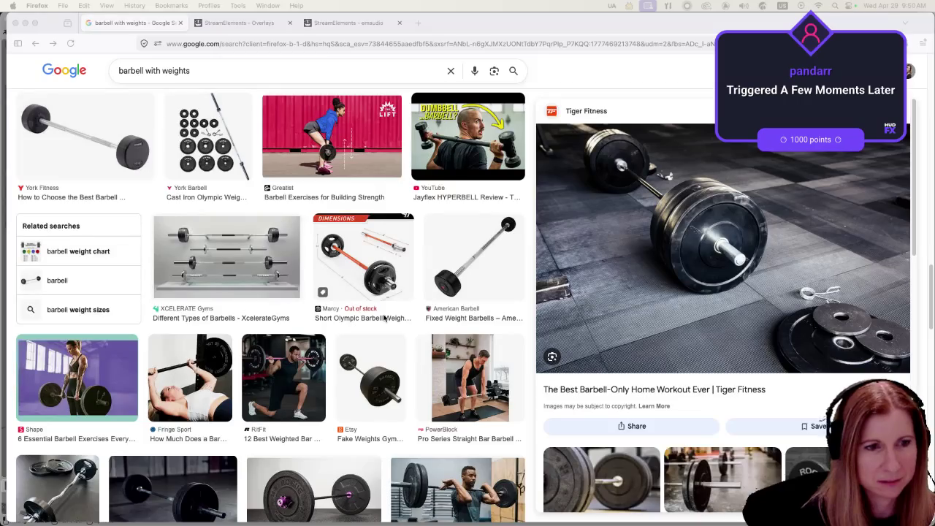
pyautogui.scroll(-5, 383, 316)
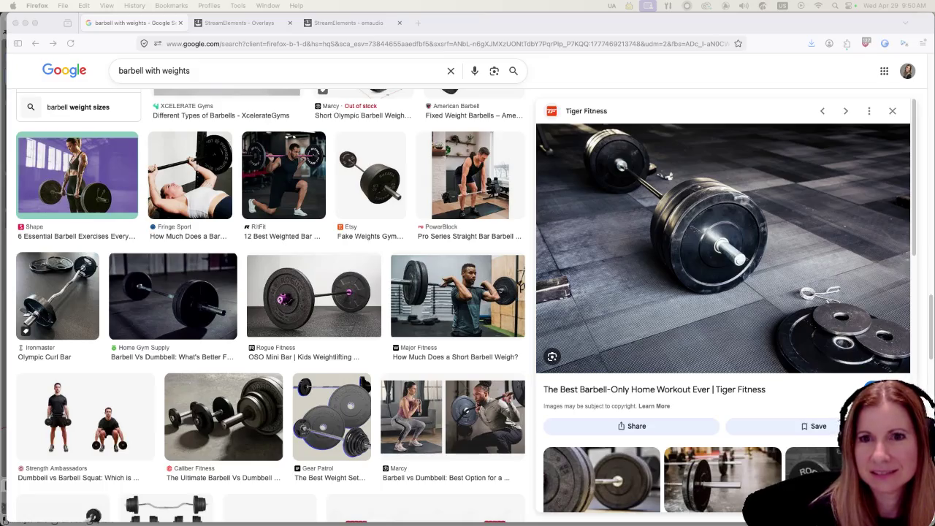
pyautogui.scroll(-2, 441, 389)
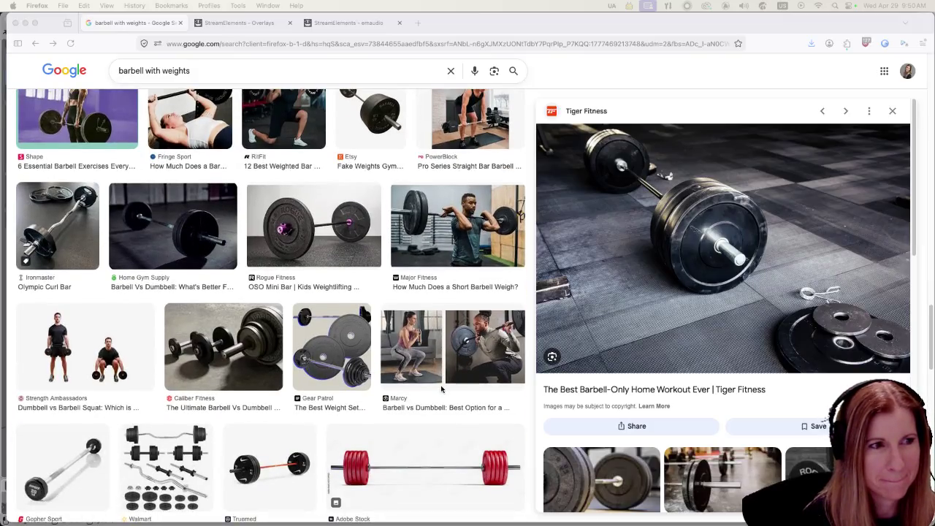
pyautogui.scroll(-5, 442, 380)
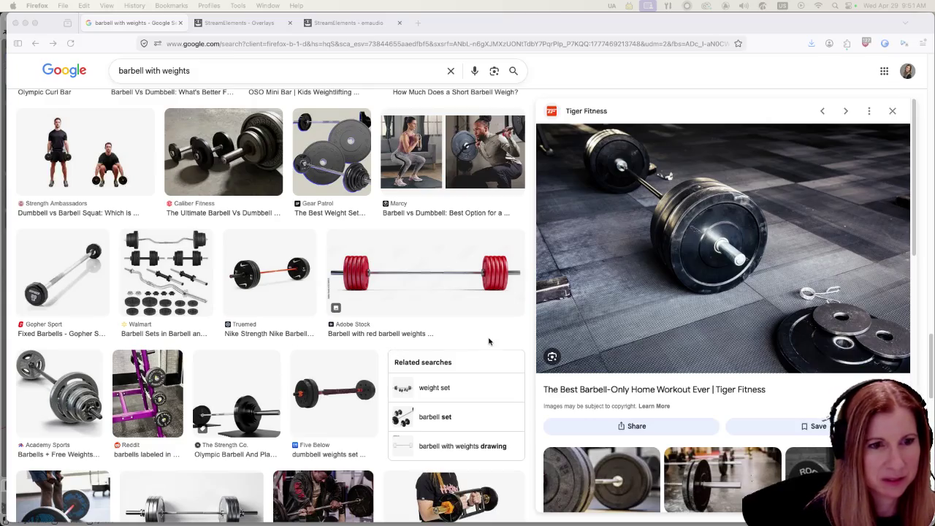
pyautogui.scroll(-4, 447, 360)
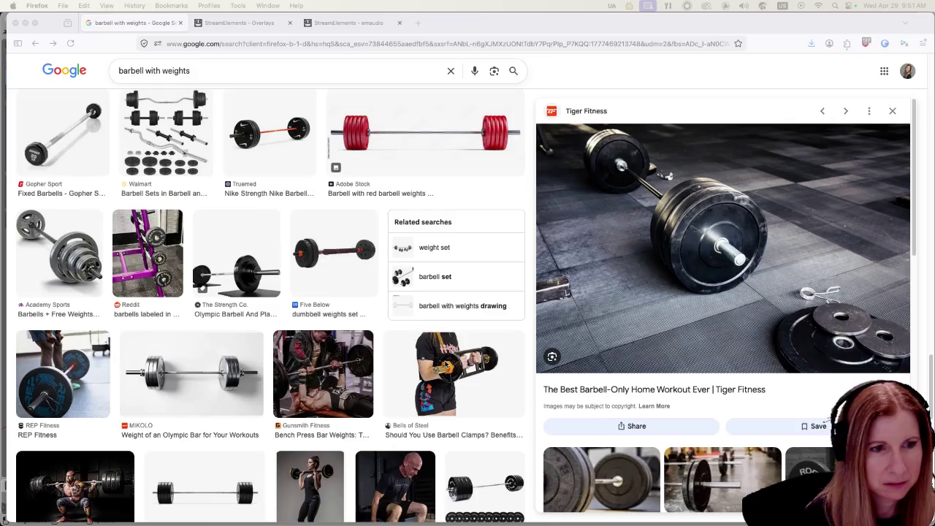
pyautogui.scroll(-7, 447, 363)
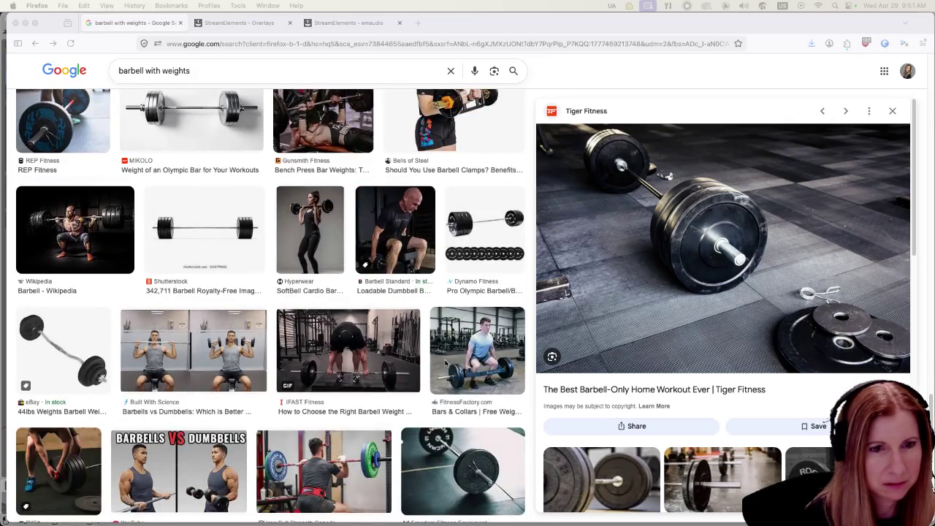
pyautogui.moveTo(5, 522)
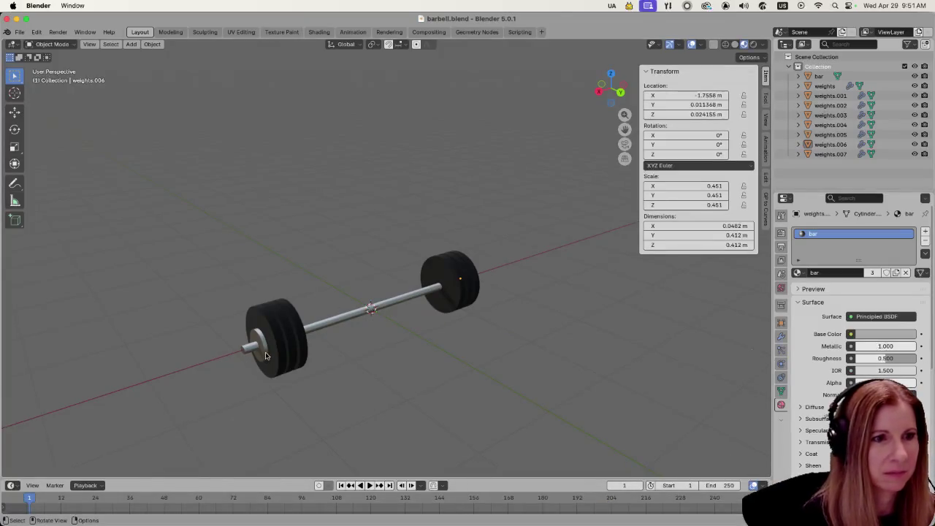
# Step: Shrink collar weights.007 to about 0.195 scale and slide it along X to 1.6782 m, against its plates
pyautogui.click(256, 367)
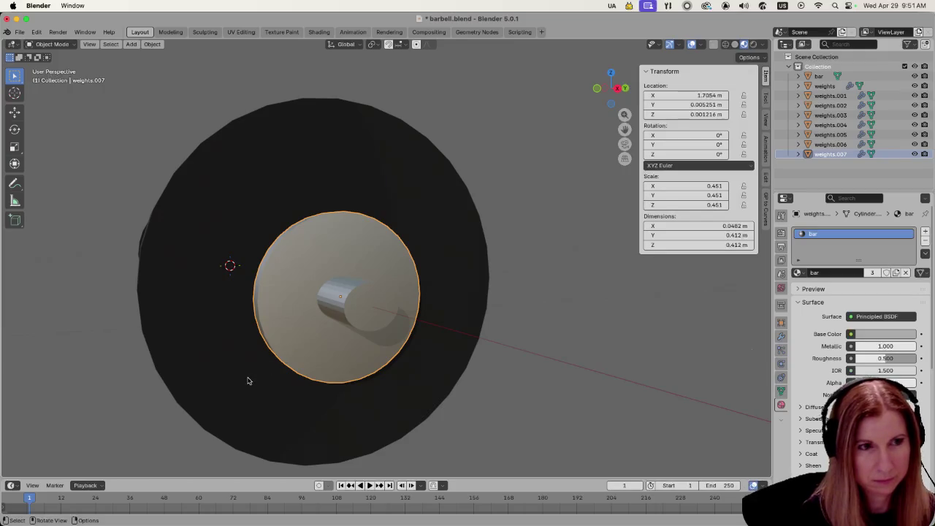
pyautogui.press('s')
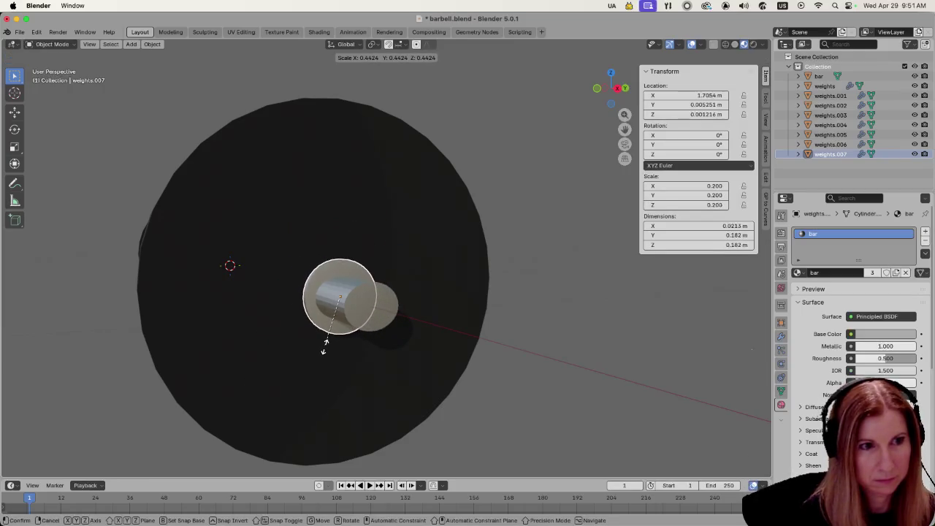
pyautogui.click(324, 351)
pyautogui.moveTo(569, 365)
pyautogui.mouseDown()
pyautogui.moveTo(422, 378)
pyautogui.moveTo(372, 361)
pyautogui.mouseUp()
pyautogui.click(353, 333)
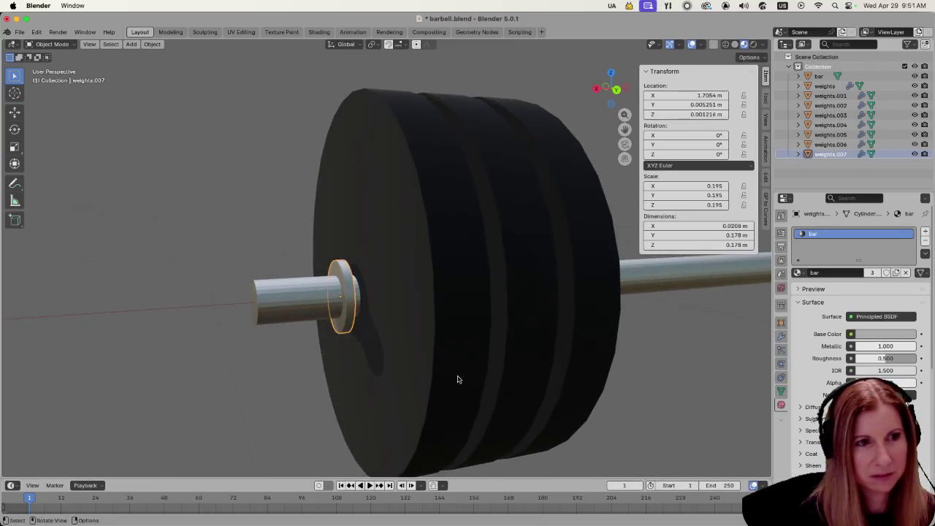
pyautogui.hscroll(5, 445, 381)
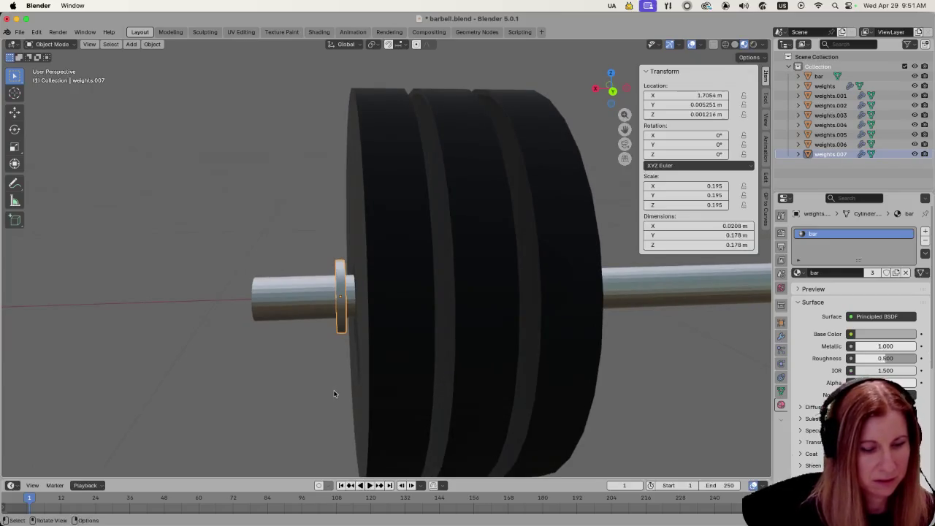
pyautogui.press('g')
pyautogui.press('x')
pyautogui.click(347, 389)
# Step: Delete the old collar weights.006 on the other end
pyautogui.click(319, 396)
pyautogui.scroll(-5, 330, 378)
pyautogui.hscroll(3, 472, 375)
pyautogui.scroll(5, 536, 351)
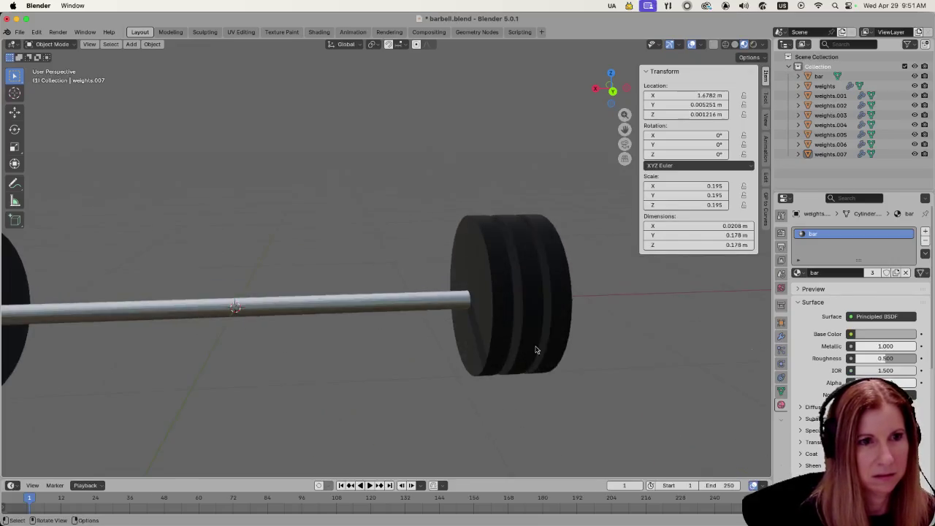
pyautogui.hscroll(-10, 535, 350)
pyautogui.click(350, 319)
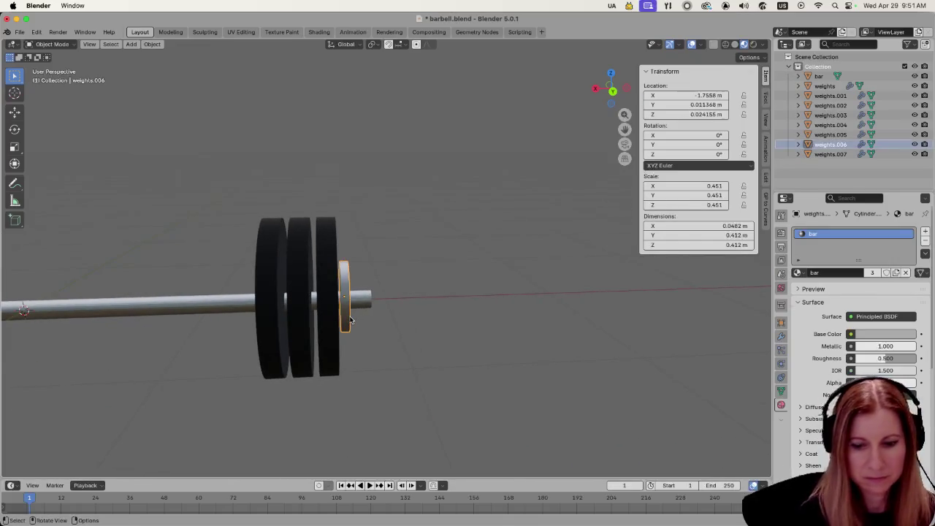
pyautogui.press('Delete')
pyautogui.scroll(-5, 334, 320)
pyautogui.hscroll(-8, 344, 318)
pyautogui.scroll(5, 355, 316)
pyautogui.hscroll(-6, 345, 317)
pyautogui.scroll(2, 383, 306)
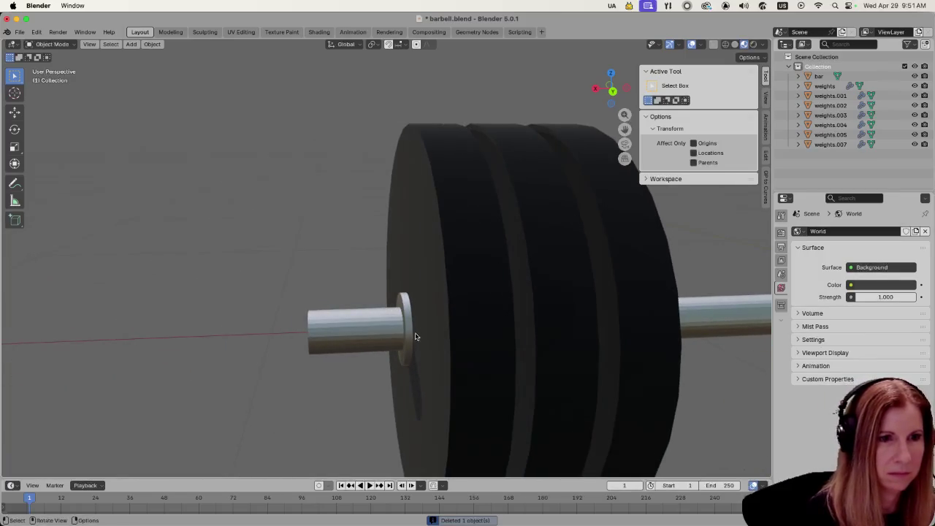
# Step: Duplicate collar weights.007 along X onto the left plate stack, recreating weights.006 at X -1.7191 m
pyautogui.click(415, 336)
pyautogui.scroll(-10, 445, 359)
pyautogui.hscroll(3, 557, 352)
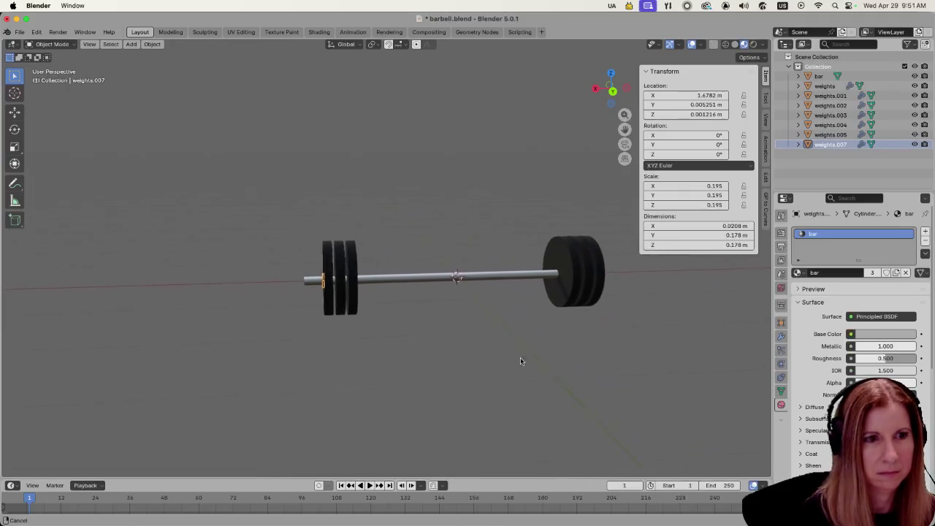
pyautogui.press('KP_1')
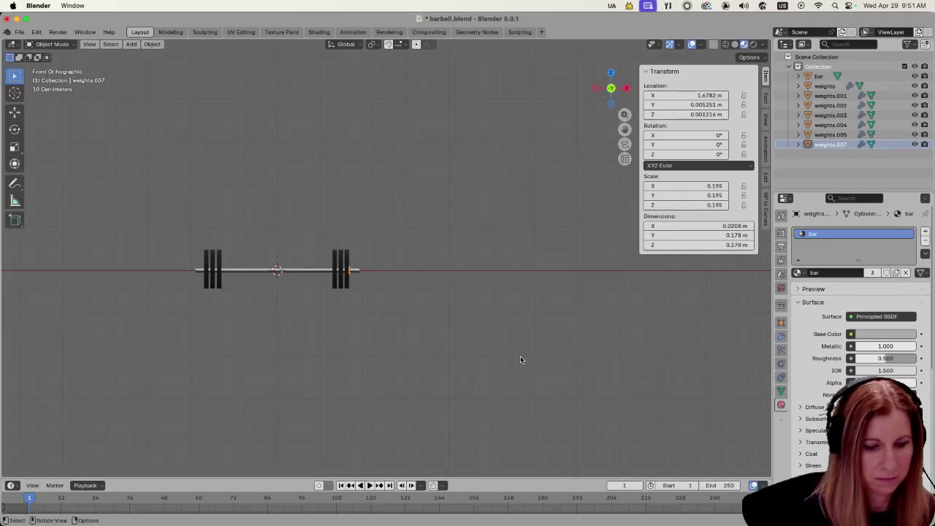
pyautogui.hotkey('shift', 'd')
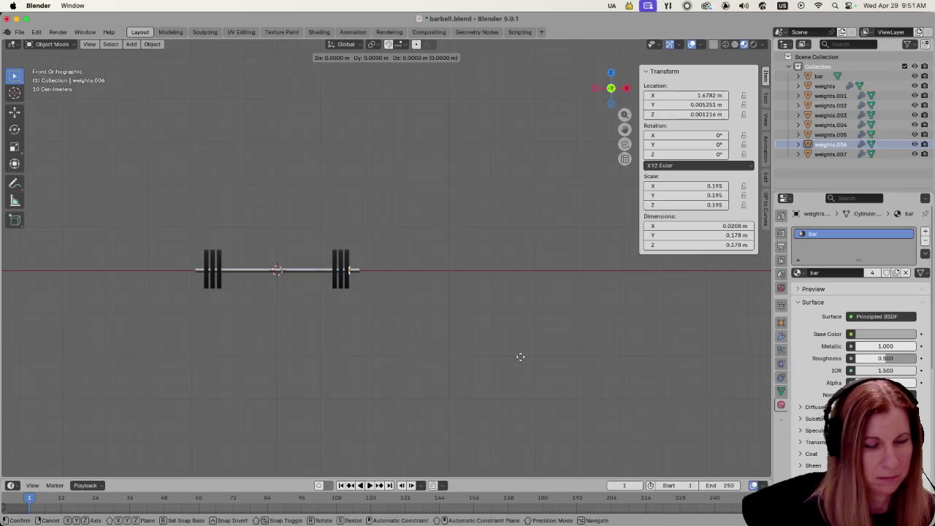
pyautogui.press('x')
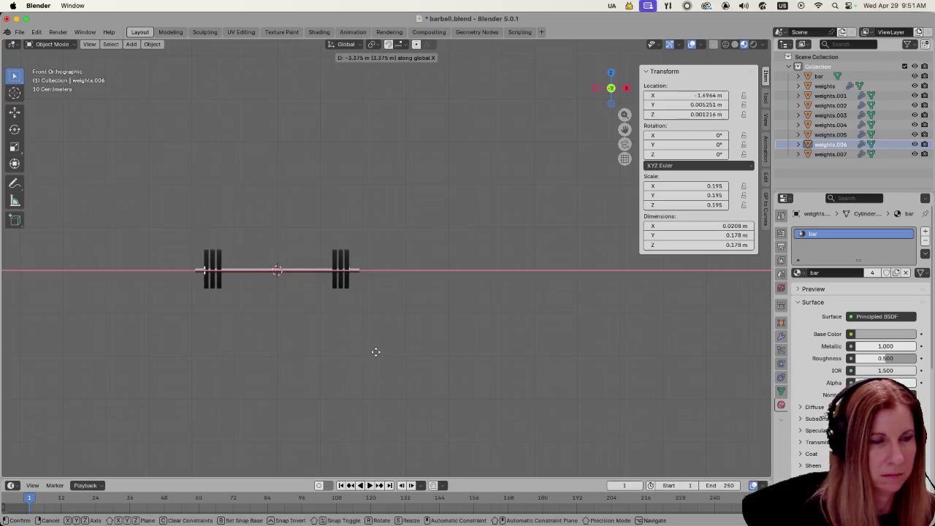
pyautogui.click(375, 353)
pyautogui.scroll(5, 217, 344)
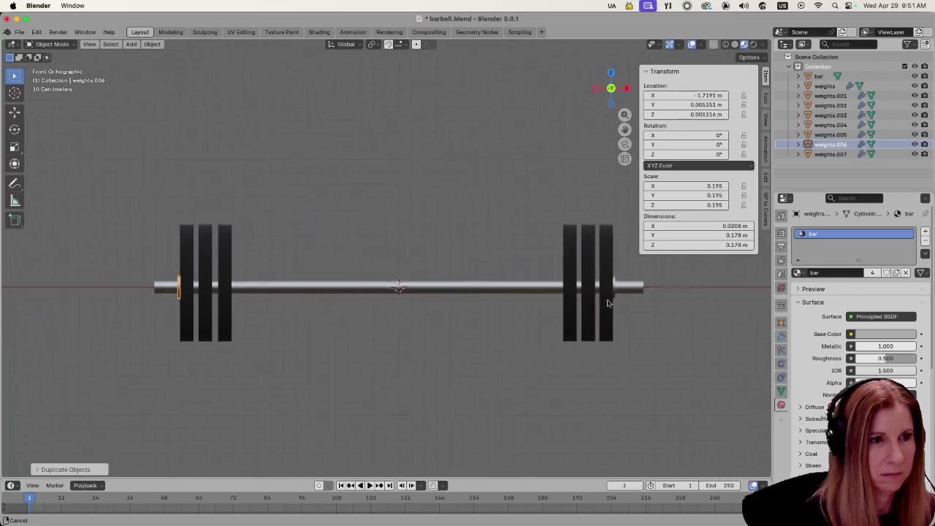
pyautogui.hscroll(-5, 607, 302)
pyautogui.scroll(8, 309, 355)
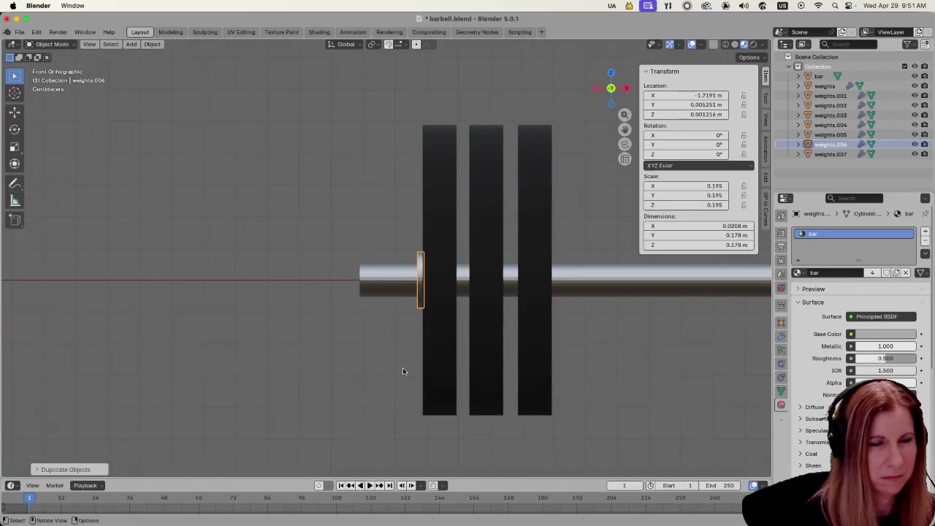
pyautogui.scroll(4, 387, 369)
# Step: Inspect the finished barbell and save barbell.blend
pyautogui.click(419, 366)
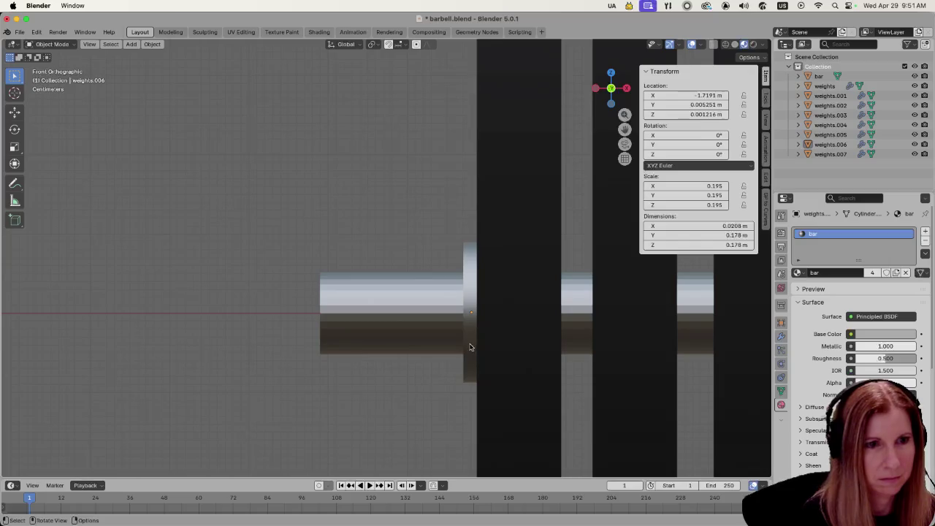
pyautogui.scroll(-3, 470, 348)
pyautogui.scroll(-3, 457, 358)
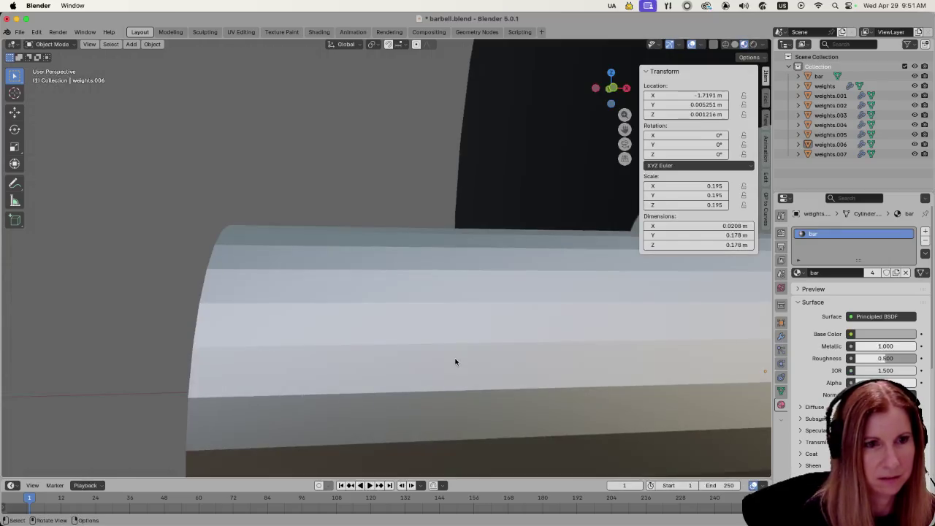
pyautogui.scroll(-5, 441, 356)
pyautogui.scroll(5, 420, 350)
pyautogui.scroll(-5, 419, 351)
pyautogui.scroll(2, 478, 351)
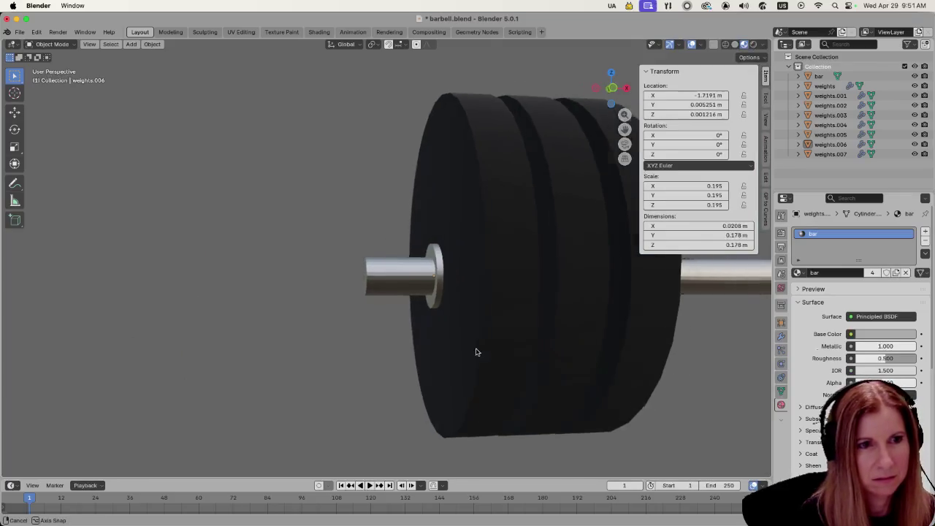
pyautogui.scroll(-4, 471, 354)
pyautogui.scroll(2, 470, 356)
pyautogui.scroll(-3, 467, 358)
pyautogui.scroll(-4, 465, 353)
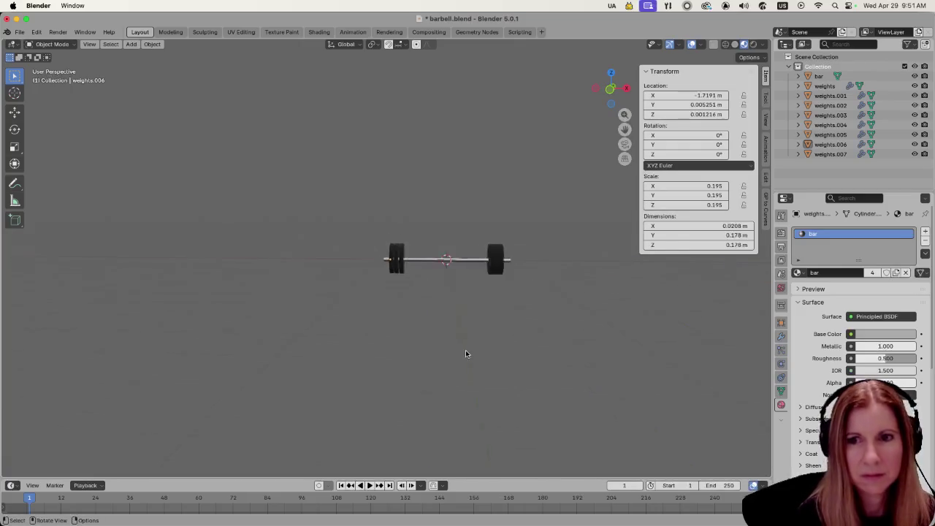
pyautogui.scroll(2, 468, 374)
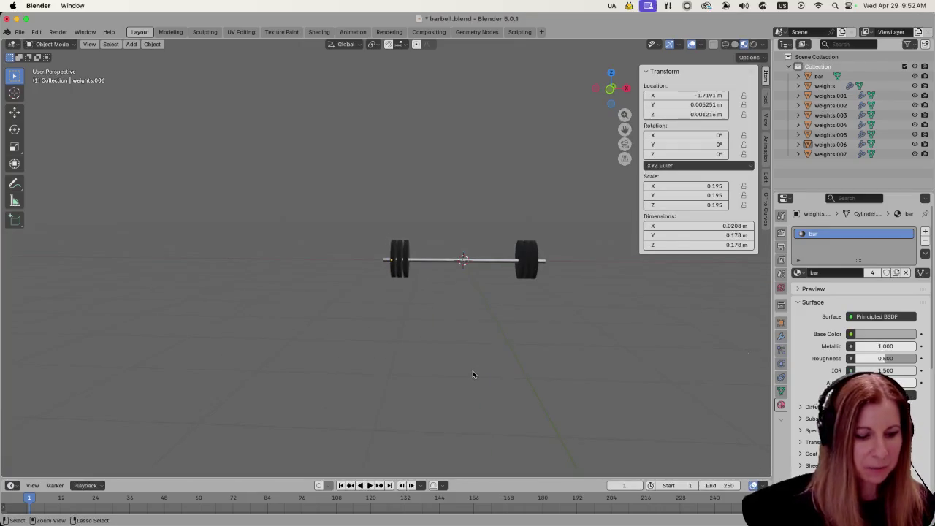
pyautogui.press('cmd+s')
pyautogui.hscroll(3, 534, 365)
pyautogui.hscroll(-6, 534, 365)
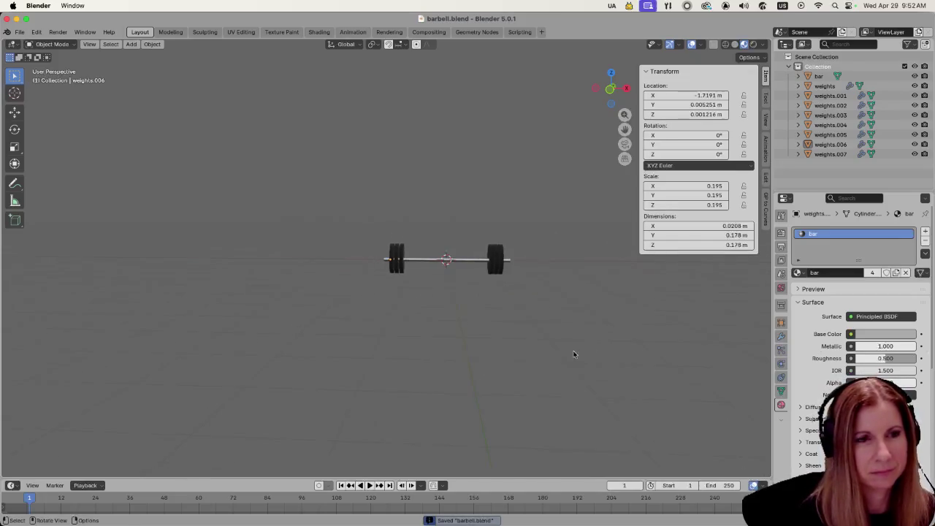
pyautogui.moveTo(511, 363)
pyautogui.mouseDown()
pyautogui.moveTo(498, 353)
pyautogui.moveTo(515, 408)
pyautogui.moveTo(366, 367)
pyautogui.moveTo(301, 290)
pyautogui.moveTo(254, 377)
pyautogui.moveTo(373, 378)
pyautogui.moveTo(475, 322)
pyautogui.mouseUp()
pyautogui.press('super+s')
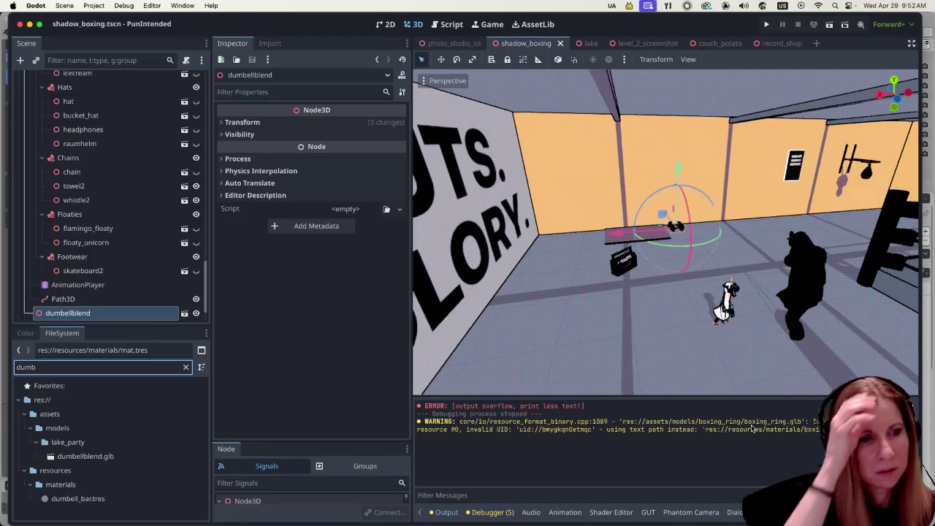
# Step: Replace the 'dumb' file filter with 'barb' to reveal assets/models/barbell, and open the mesh list panel
pyautogui.click(186, 367)
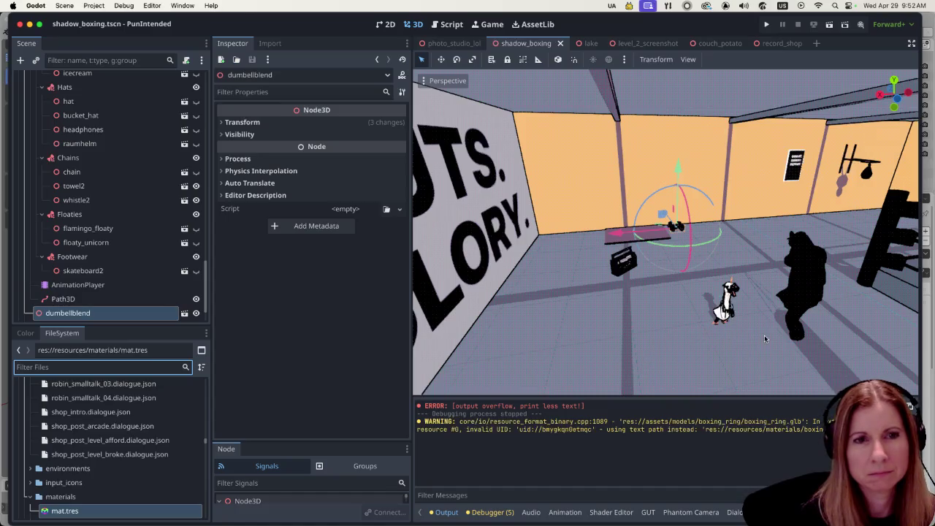
pyautogui.scroll(5, 813, 322)
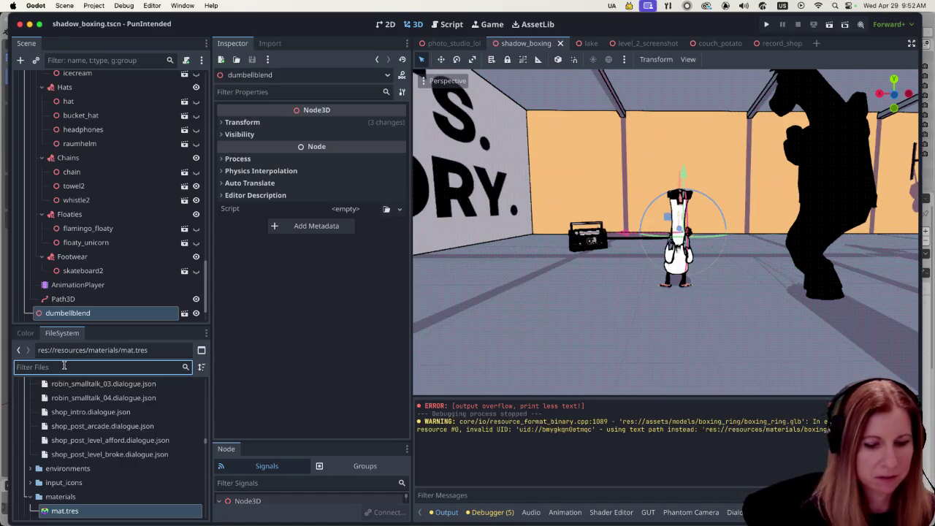
pyautogui.write('bar')
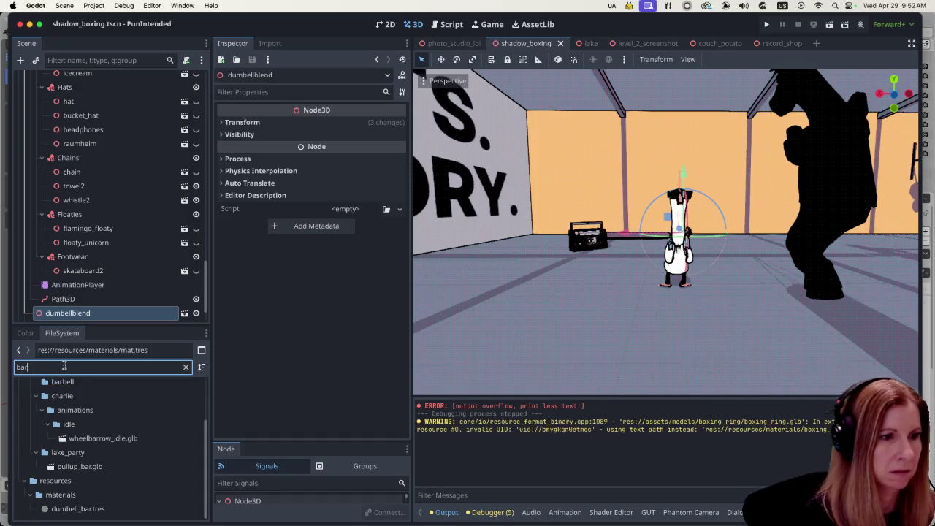
pyautogui.write('b')
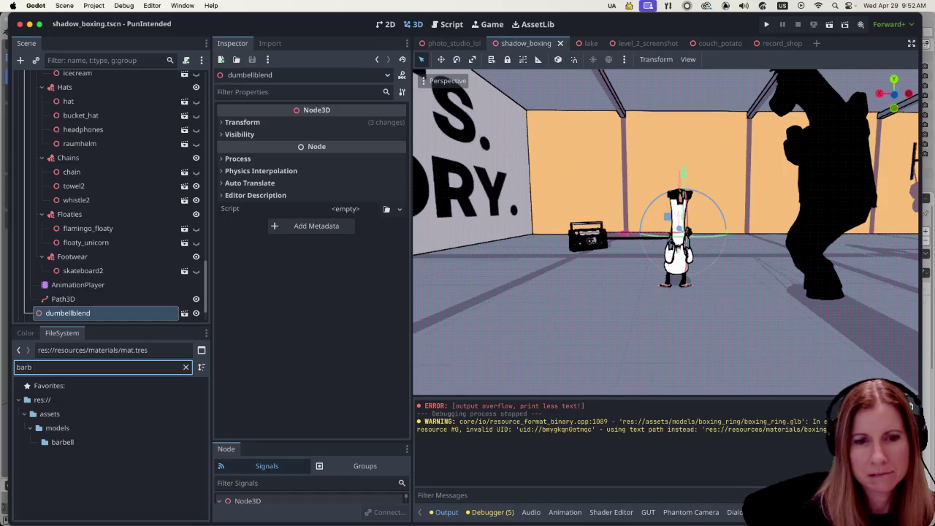
pyautogui.click(455, 422)
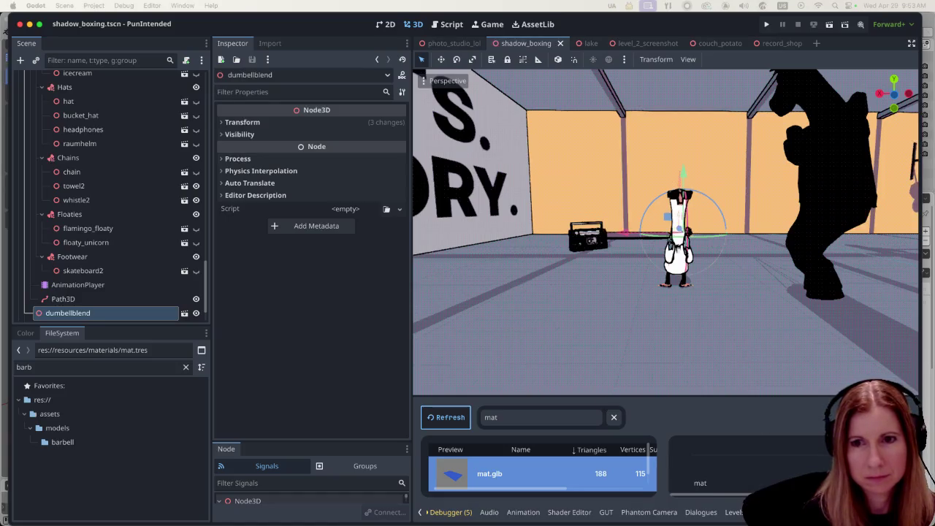
# Step: Refresh so barbell.glb appears, make the mesh list panel taller, and clear its 'bar' search
pyautogui.press('Return')
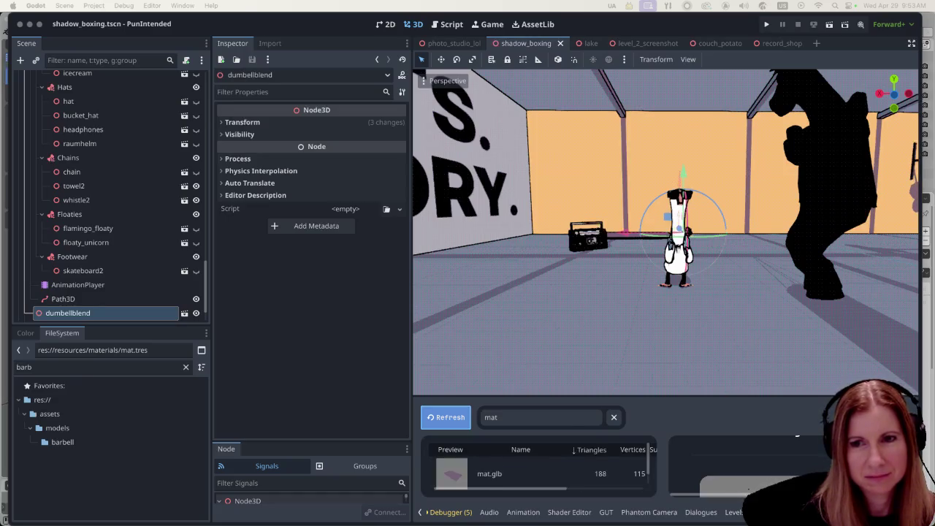
pyautogui.click(613, 417)
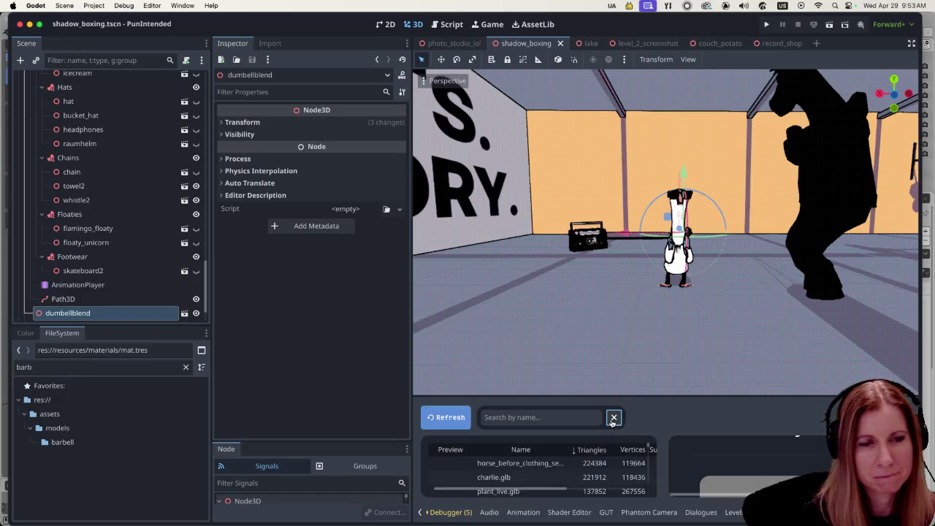
pyautogui.click(558, 421)
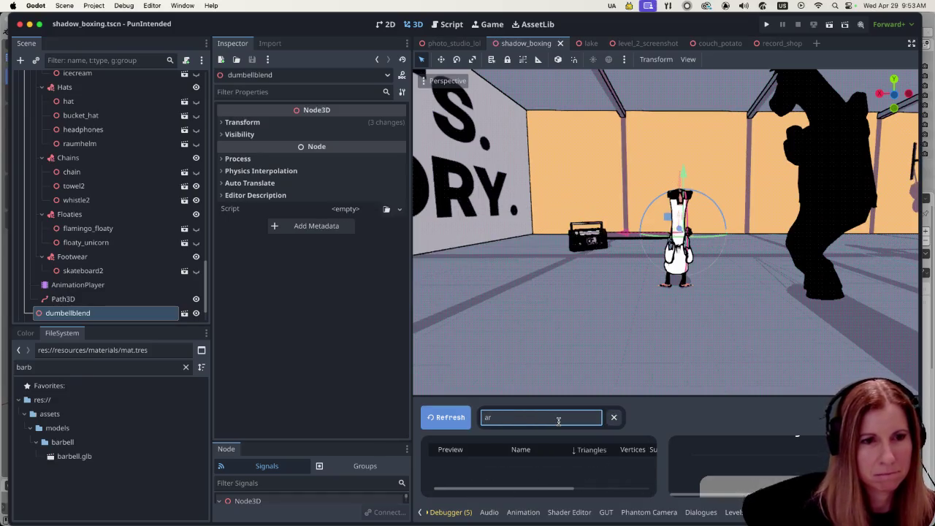
pyautogui.write('bar')
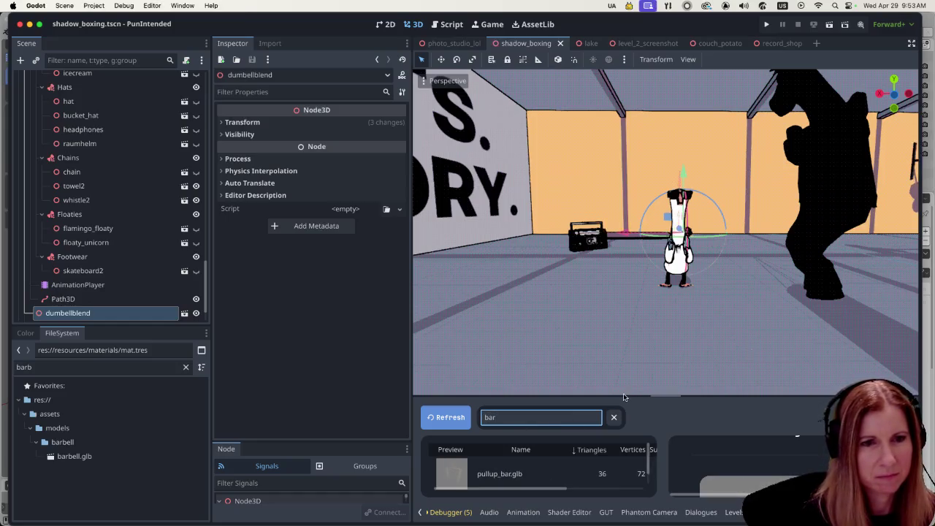
pyautogui.moveTo(622, 395)
pyautogui.mouseDown()
pyautogui.moveTo(614, 314)
pyautogui.moveTo(612, 361)
pyautogui.mouseUp()
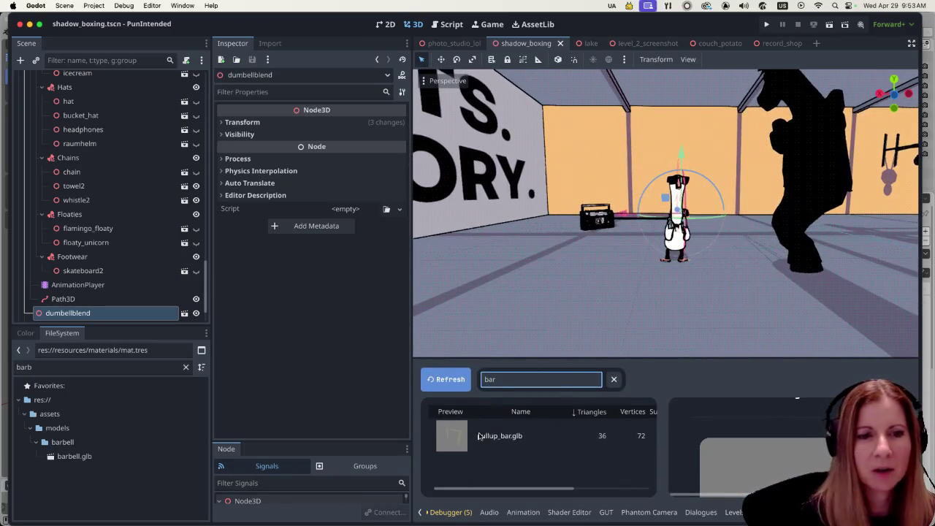
pyautogui.click(613, 379)
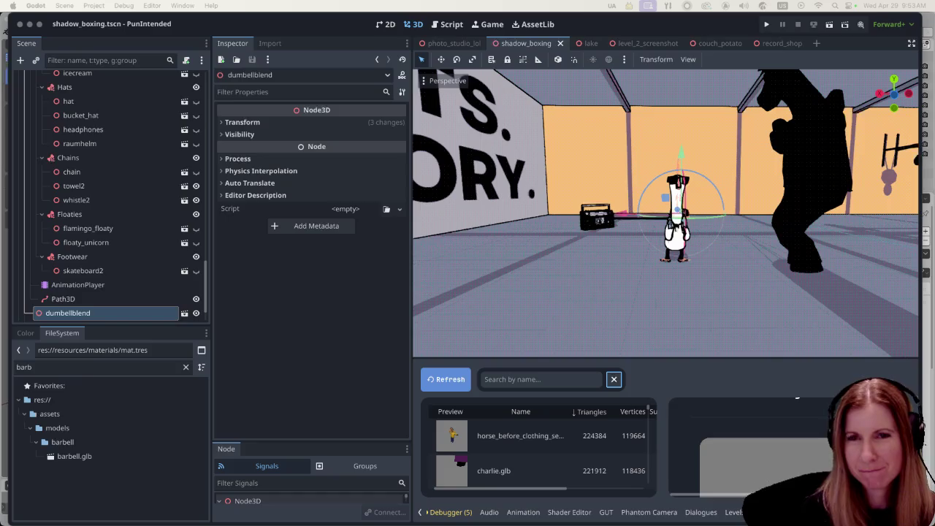
pyautogui.moveTo(22, 522)
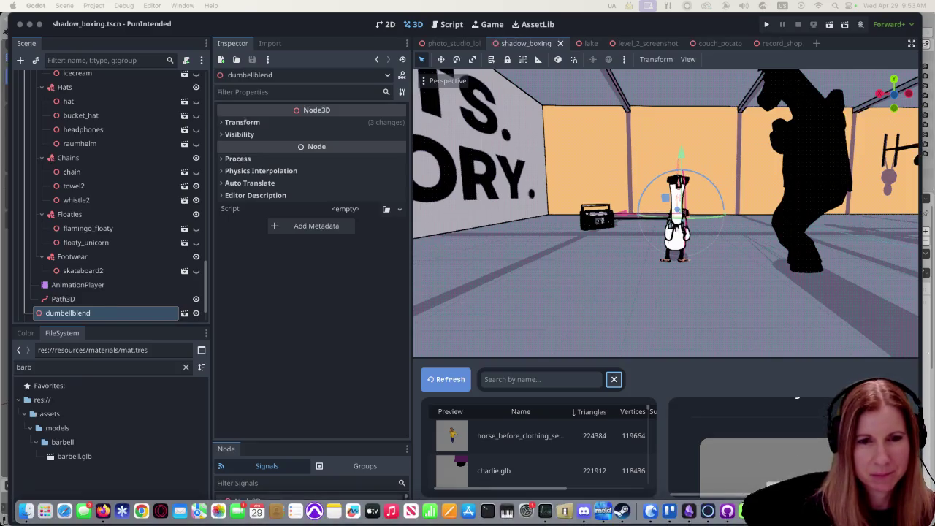
pyautogui.click(102, 510)
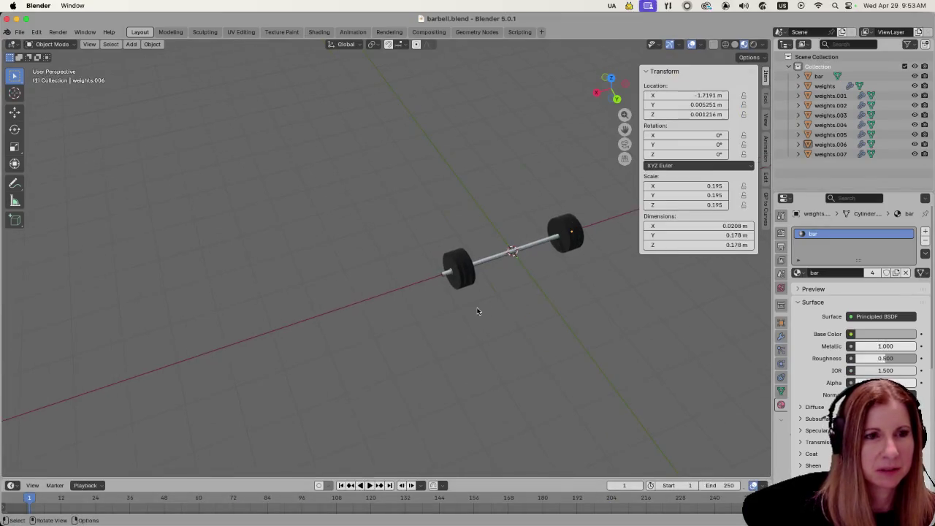
# Step: Select all barbell objects and apply All Transforms, leaving location 0 m and scale 1.000
pyautogui.scroll(3, 478, 311)
pyautogui.scroll(5, 536, 308)
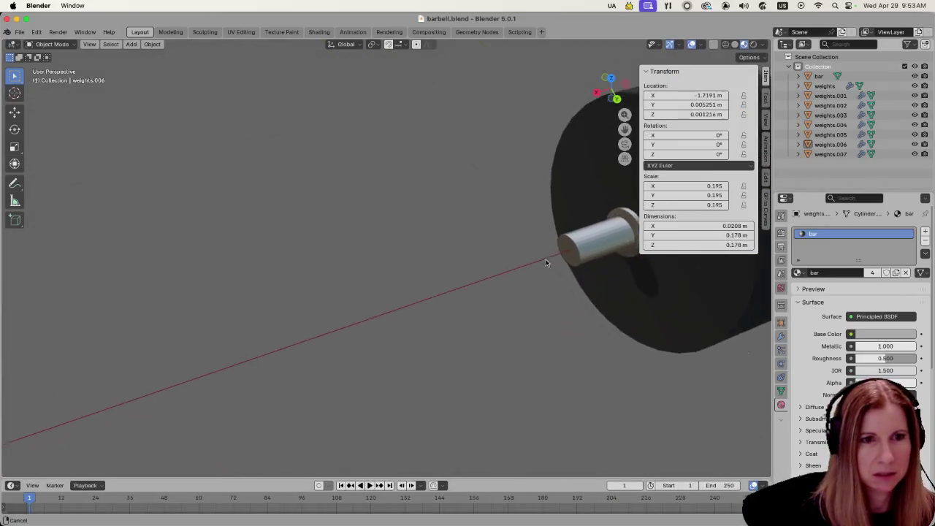
pyautogui.scroll(-3, 547, 263)
pyautogui.click(483, 261)
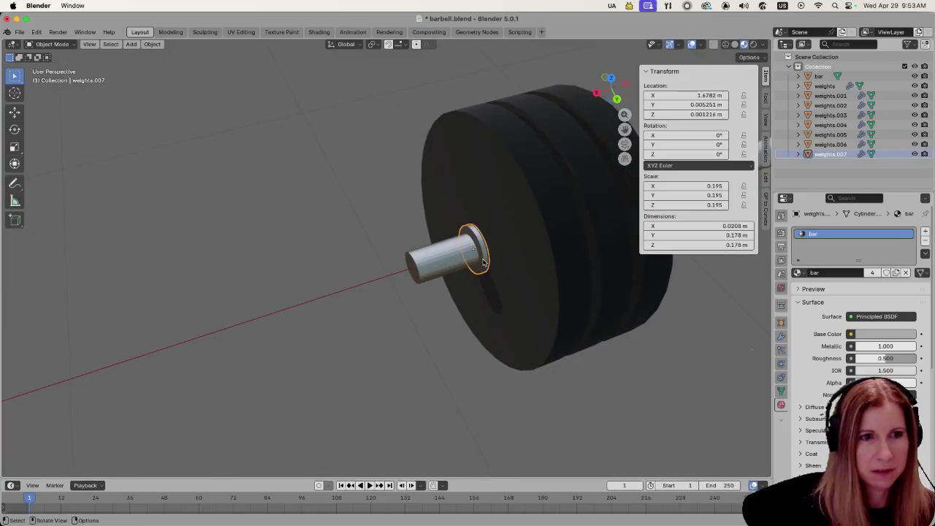
pyautogui.scroll(-5, 482, 263)
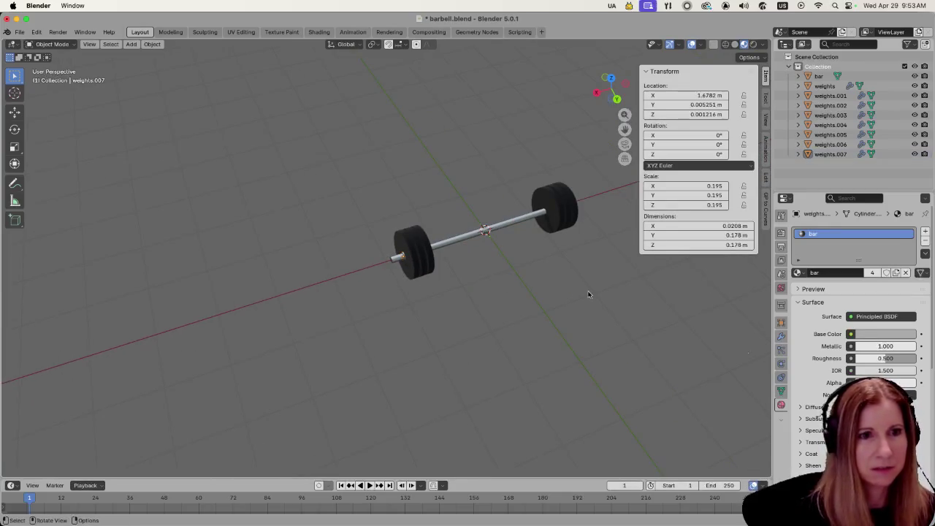
pyautogui.press('a')
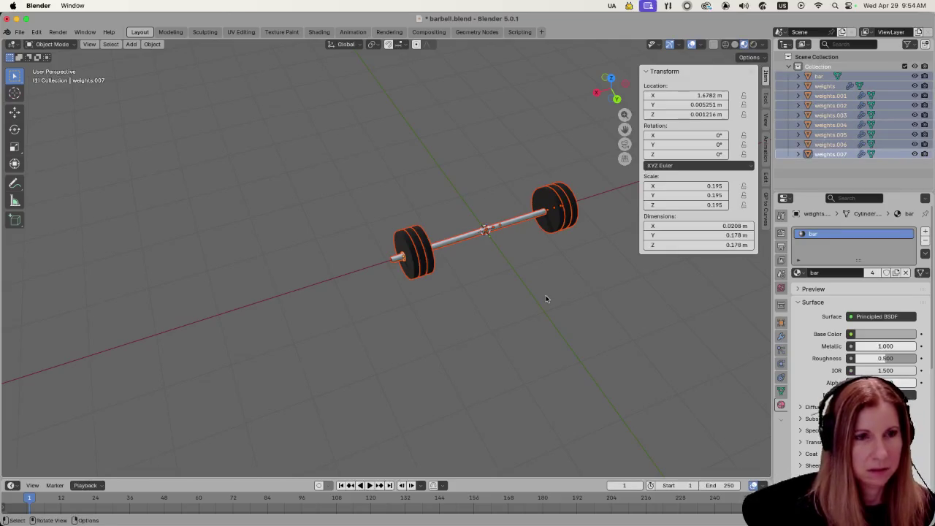
pyautogui.hotkey('ctrl', 'a')
pyautogui.click(546, 298)
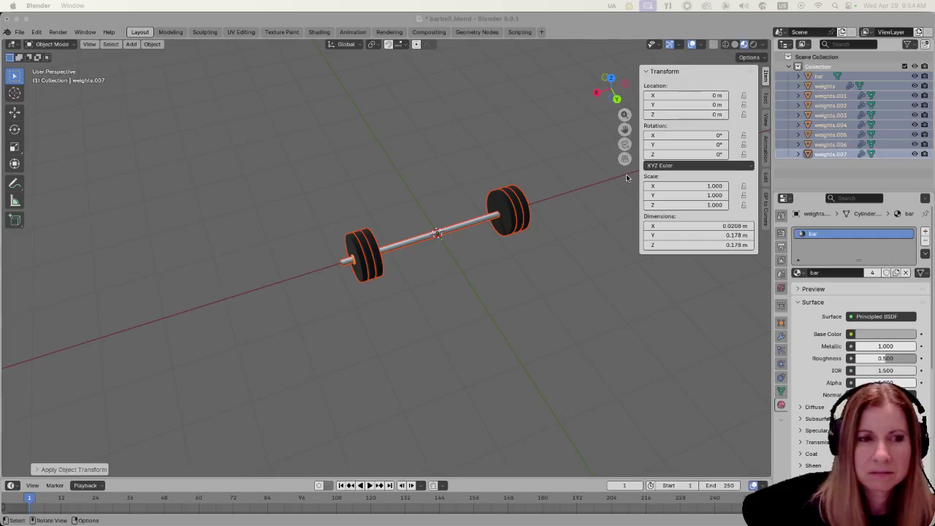
# Step: Look through the open Firefox tabs, then add the StreamElements Media request page as a new tab
pyautogui.moveTo(179, 520)
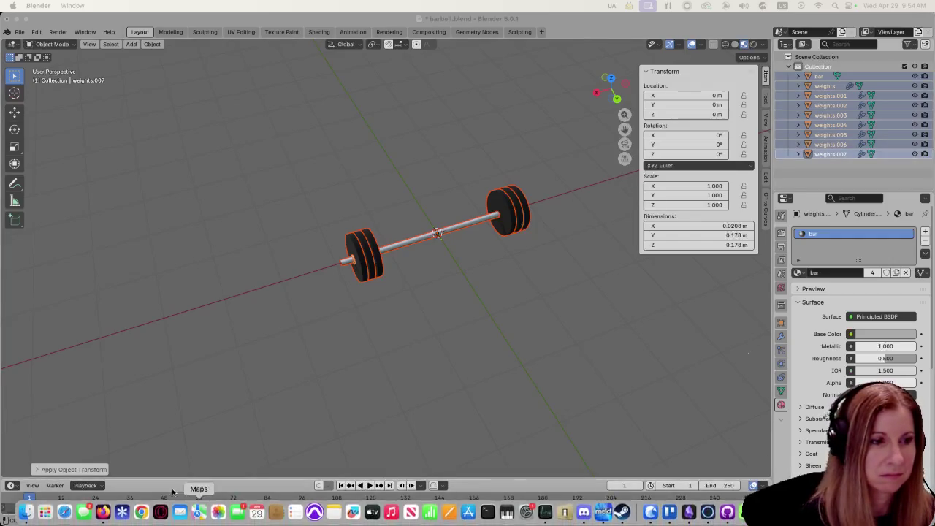
pyautogui.click(103, 520)
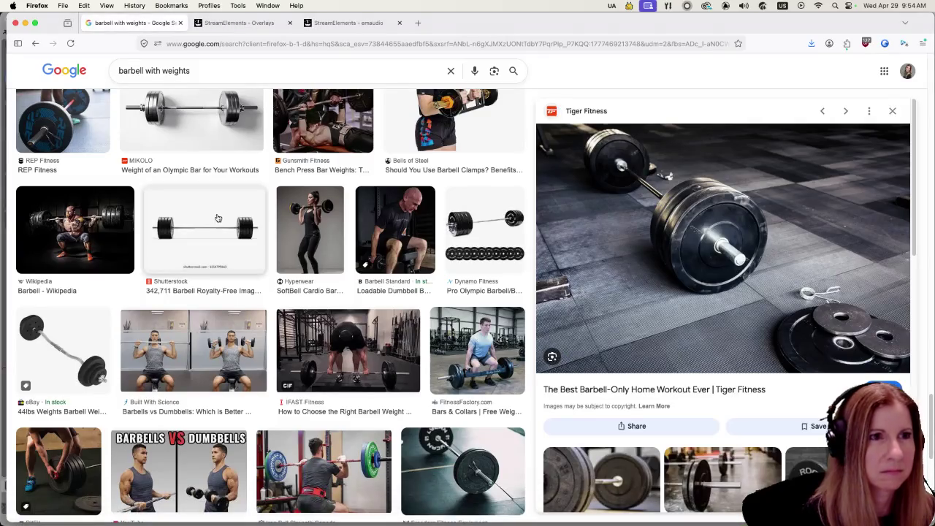
pyautogui.click(245, 22)
pyautogui.click(351, 23)
pyautogui.click(220, 23)
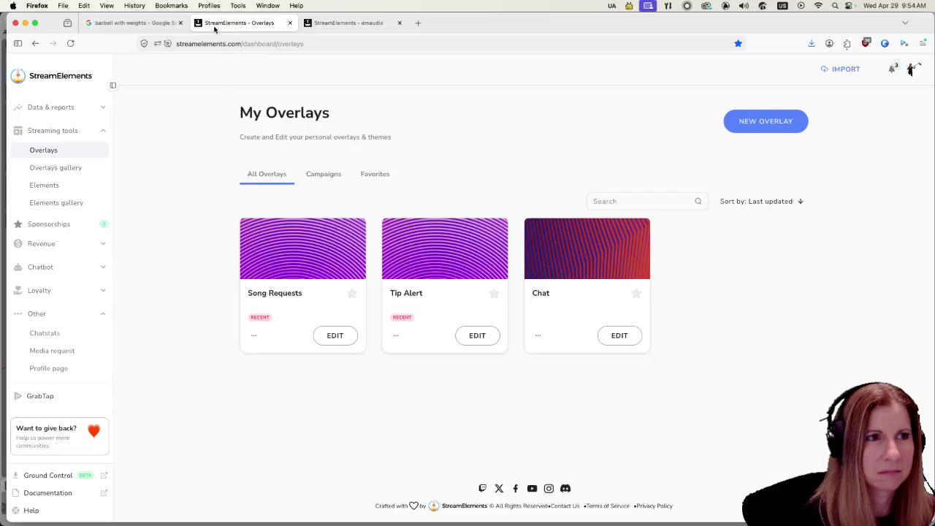
pyautogui.click(136, 23)
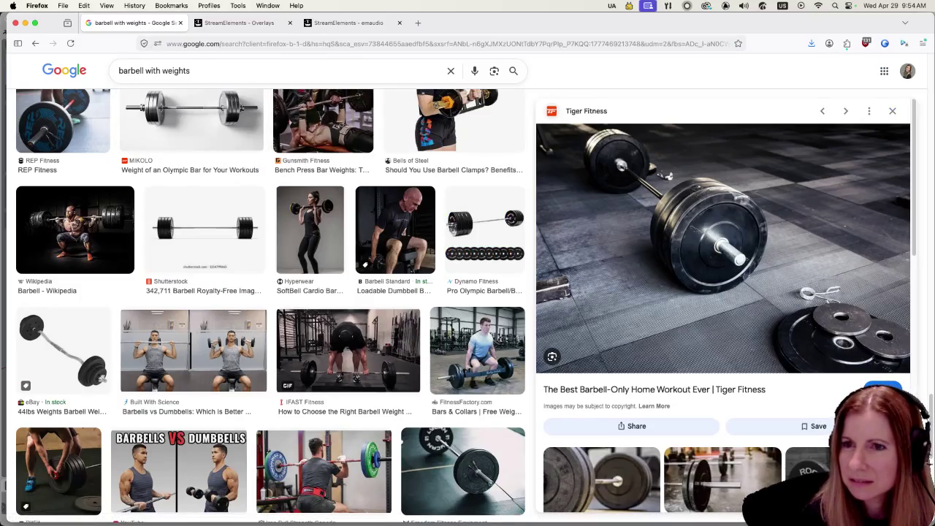
pyautogui.press('super+Tab')
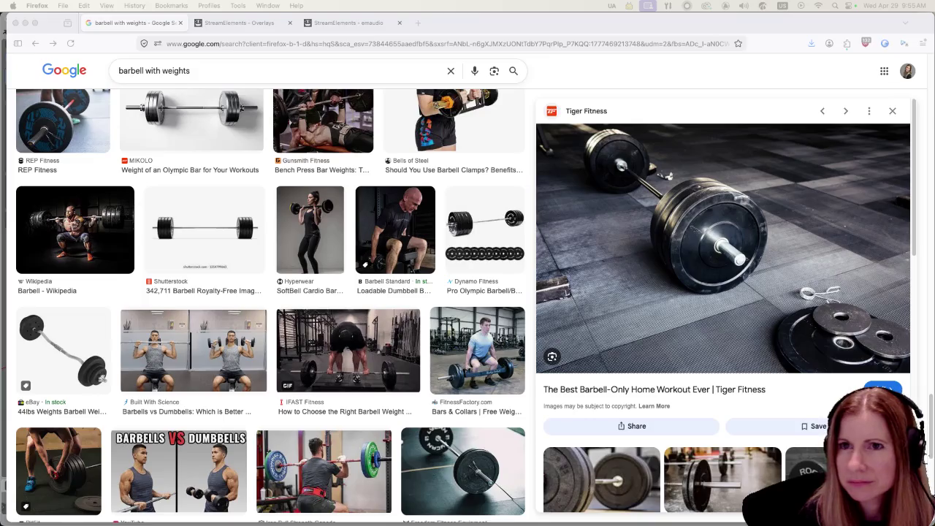
pyautogui.moveTo(934, 110)
pyautogui.mouseDown()
pyautogui.moveTo(724, 106)
pyautogui.moveTo(438, 26)
pyautogui.moveTo(468, 23)
pyautogui.mouseUp()
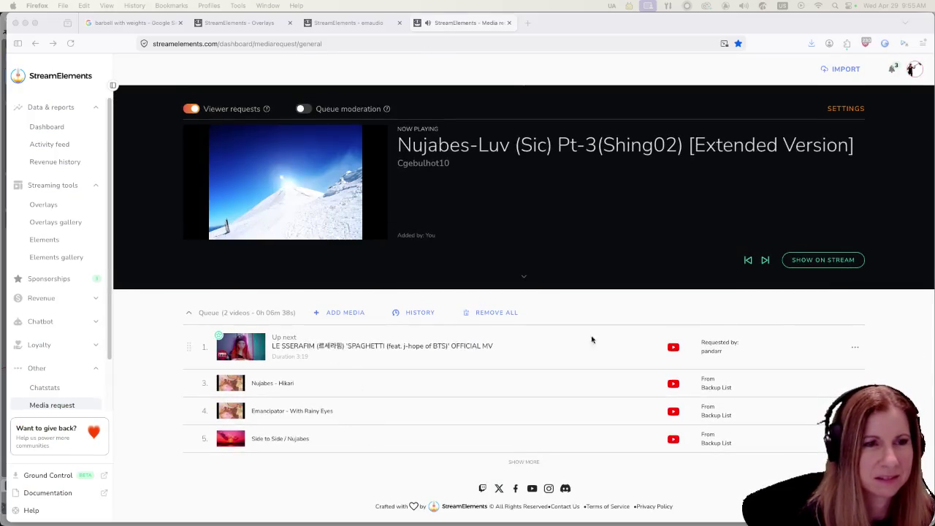
# Step: Skip to the next requested song, check the barbell reference photo, and return to Blender
pyautogui.click(766, 261)
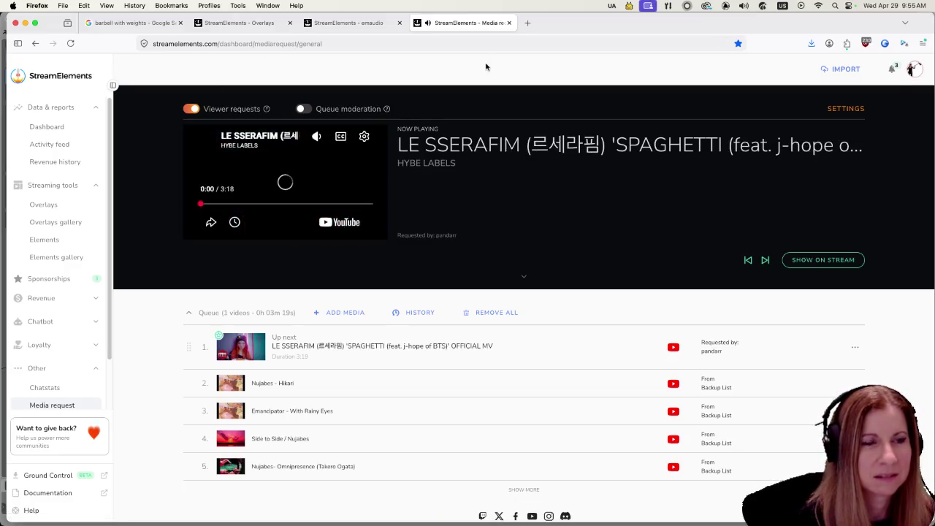
pyautogui.click(110, 22)
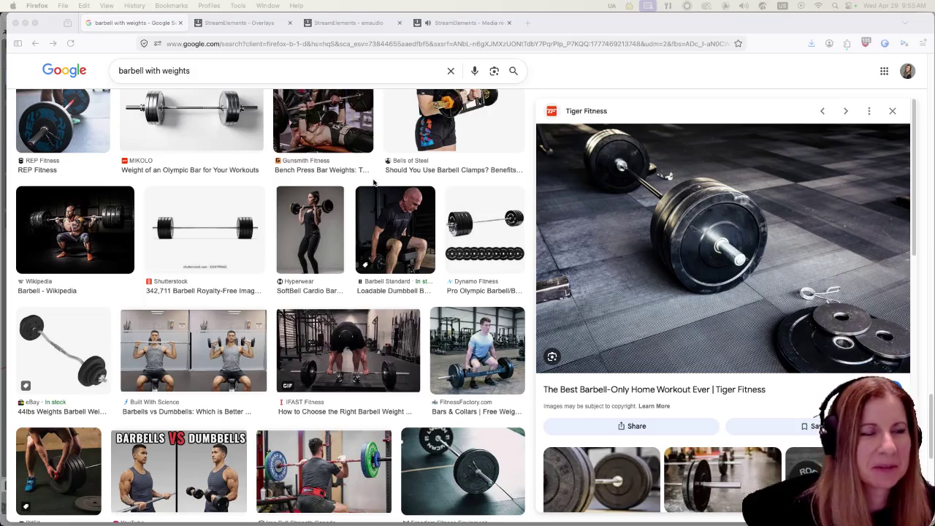
pyautogui.scroll(3, 384, 329)
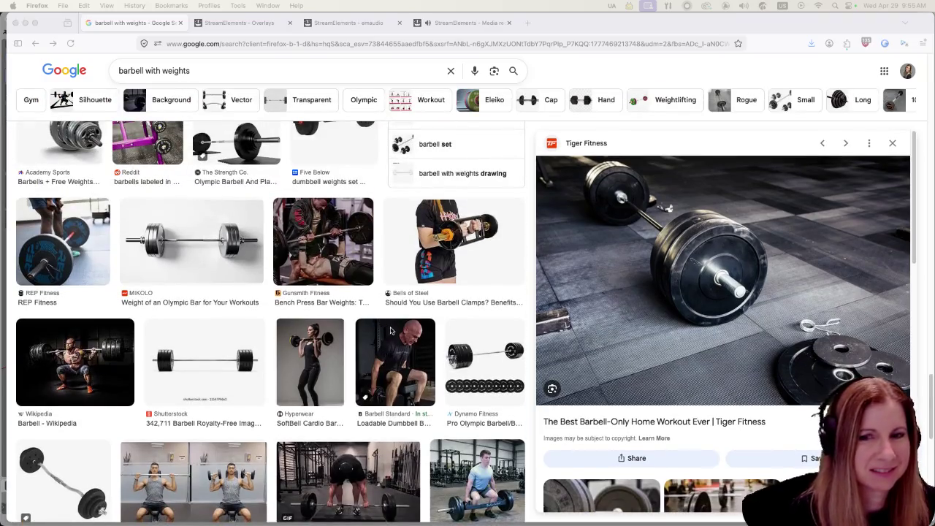
pyautogui.moveTo(669, 512)
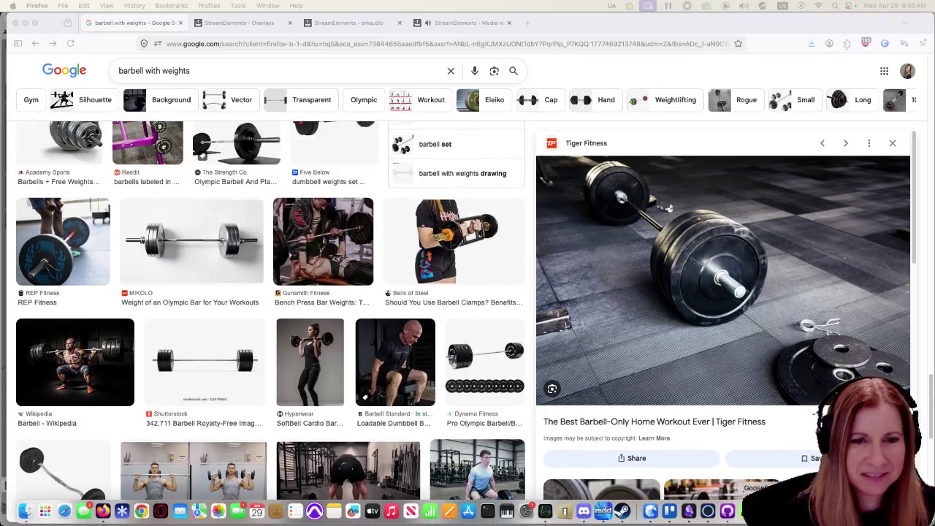
pyautogui.click(753, 511)
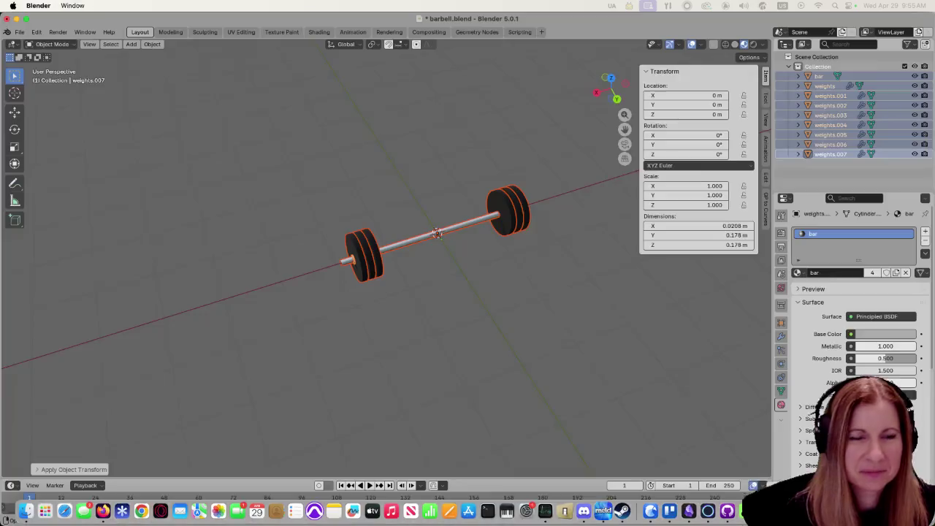
# Step: Deselect everything and save barbell.blend, then bring Godot's shadow_boxing scene forward
pyautogui.click(439, 283)
pyautogui.press('super+s')
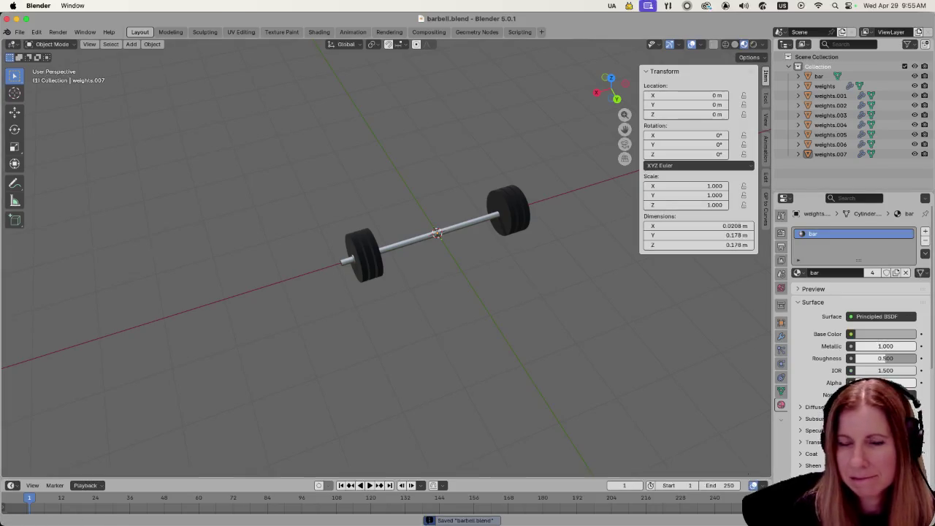
pyautogui.click(628, 511)
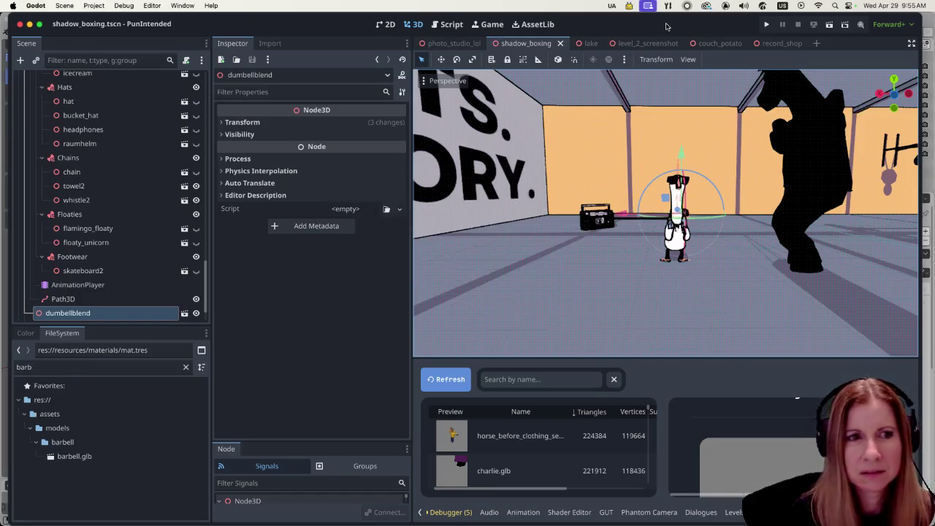
# Step: Filter Godot's model list by 'barbell' and refresh so barbell.glb shows 1116 triangles, 1232 vertices
pyautogui.click(573, 380)
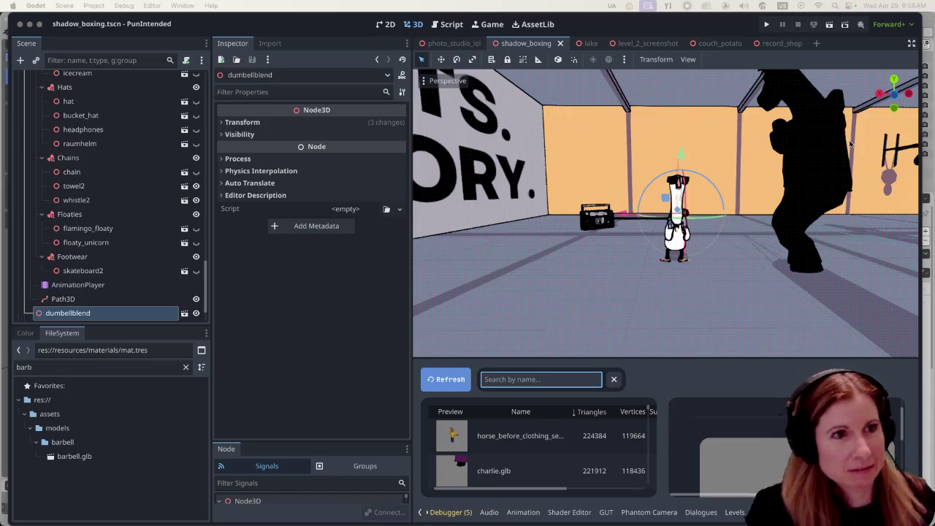
pyautogui.click(334, 31)
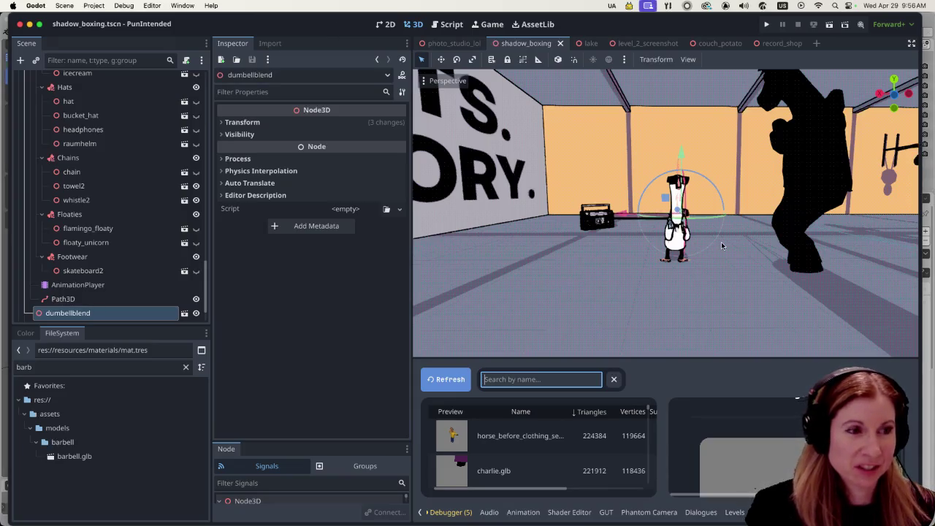
pyautogui.scroll(-5, 724, 243)
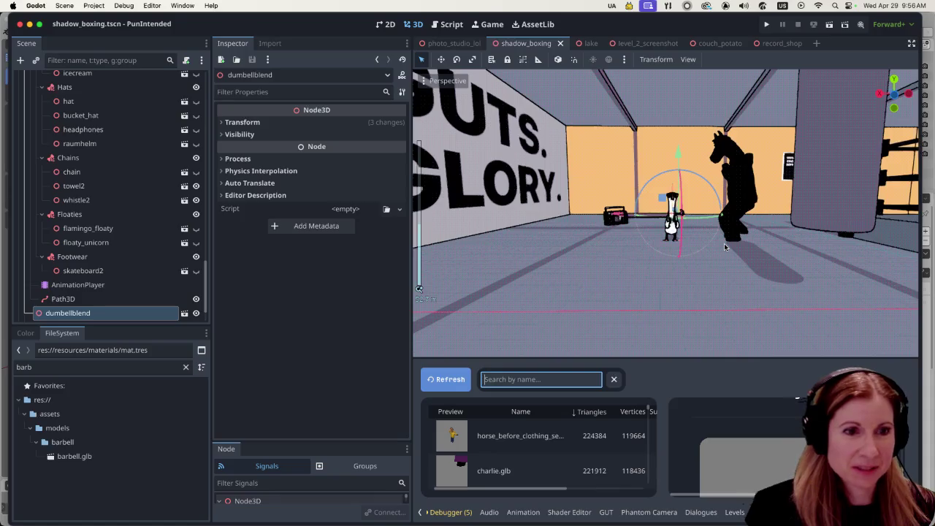
pyautogui.click(523, 382)
pyautogui.write('barbell')
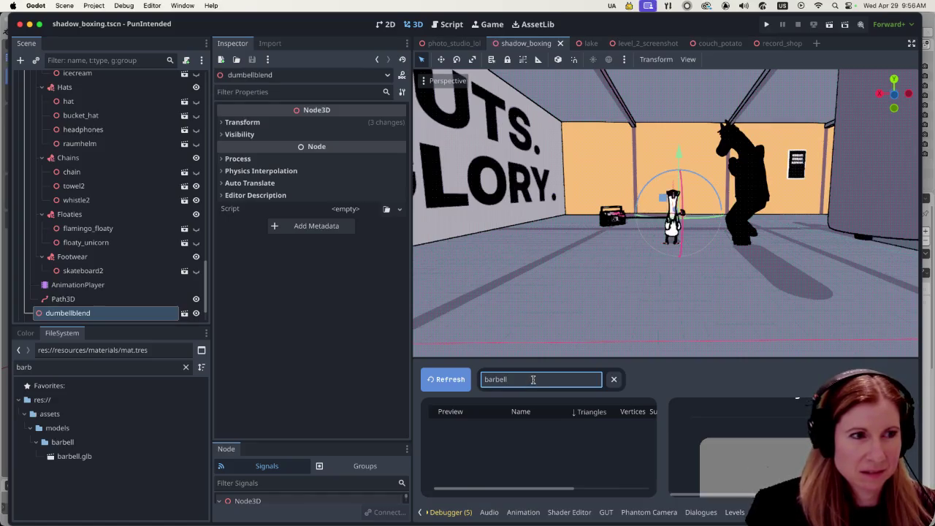
pyautogui.click(453, 379)
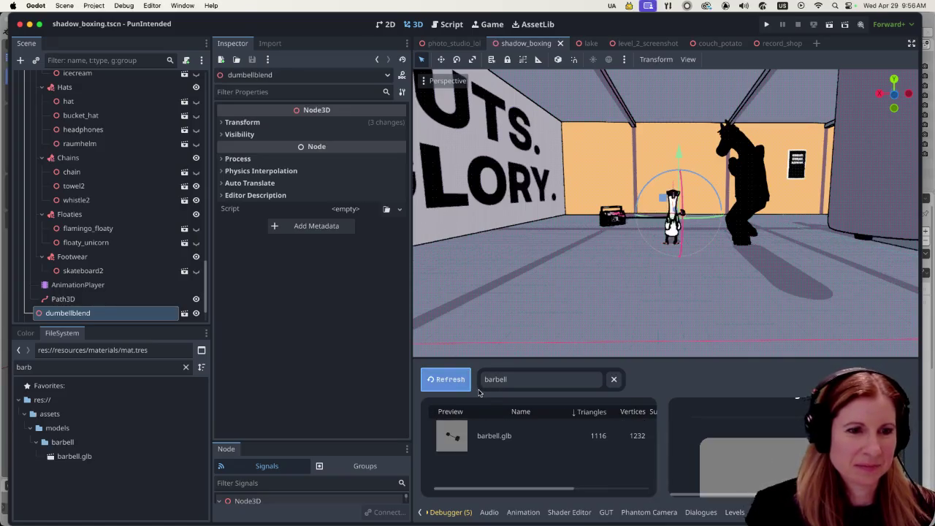
pyautogui.click(523, 435)
# Step: Assign project materials to barbell.glb's bar and weights surfaces from their dropdowns
pyautogui.click(801, 447)
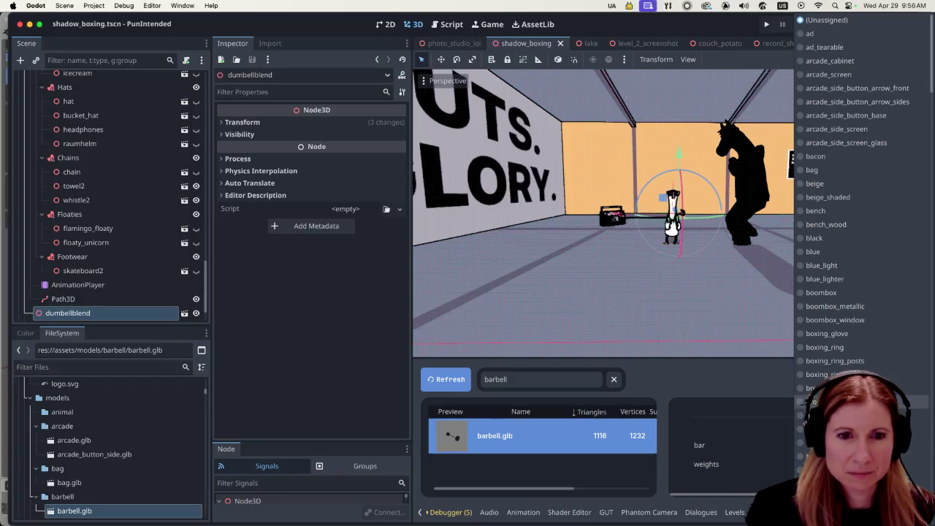
pyautogui.scroll(-10, 862, 406)
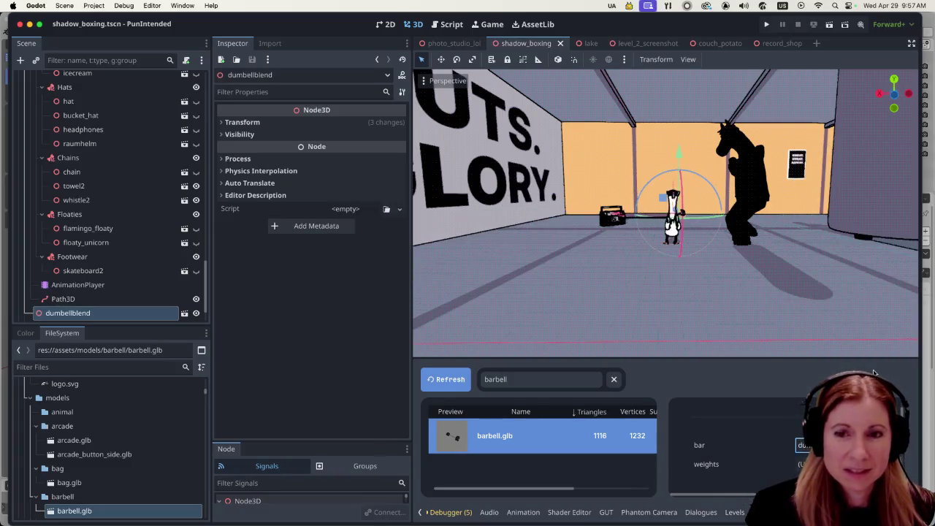
pyautogui.click(803, 445)
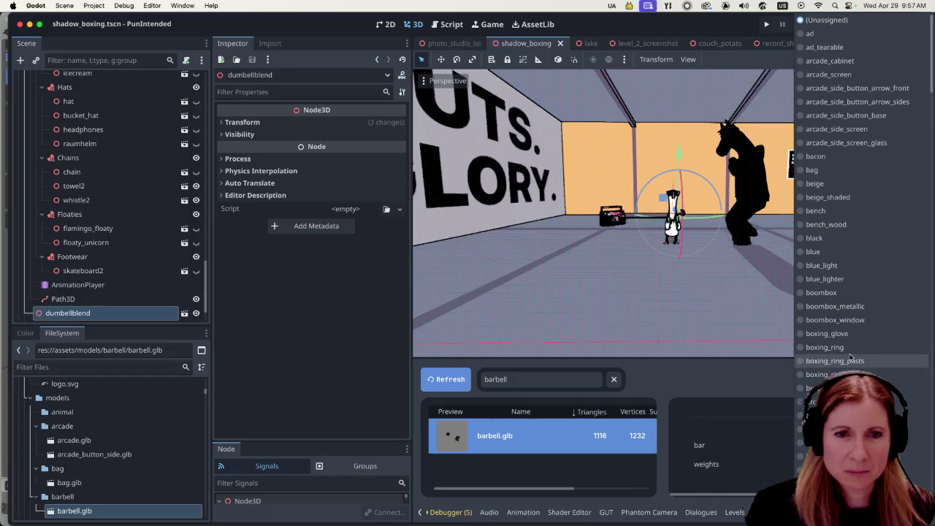
pyautogui.scroll(-1, 869, 331)
pyautogui.scroll(-3, 869, 330)
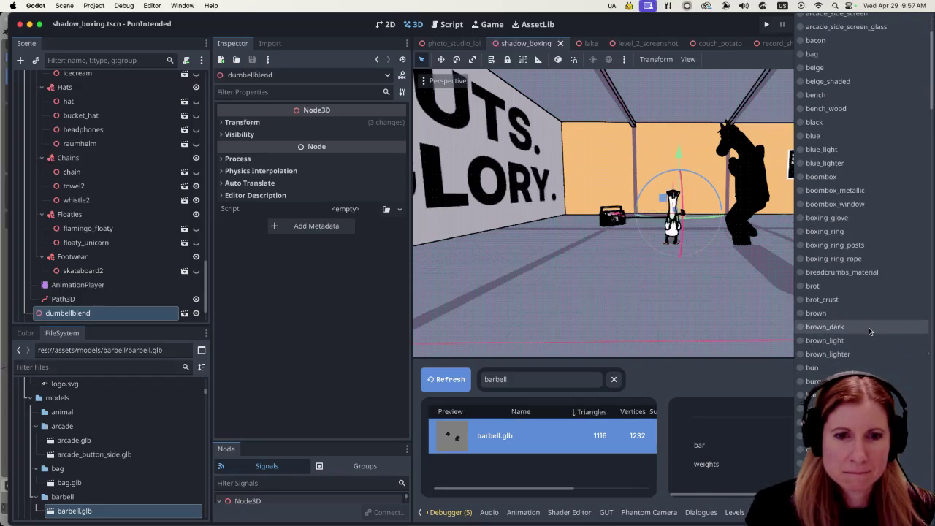
pyautogui.scroll(-15, 869, 331)
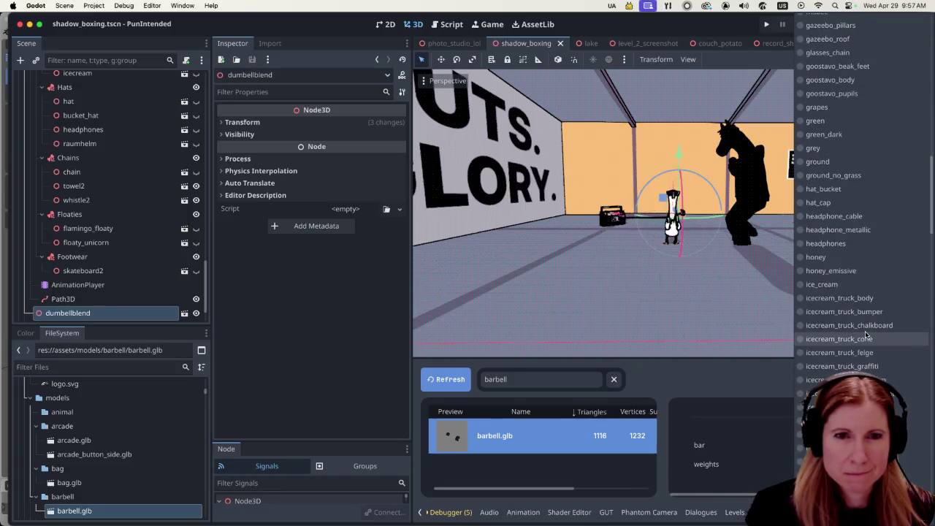
pyautogui.scroll(7, 865, 332)
pyautogui.scroll(3, 865, 327)
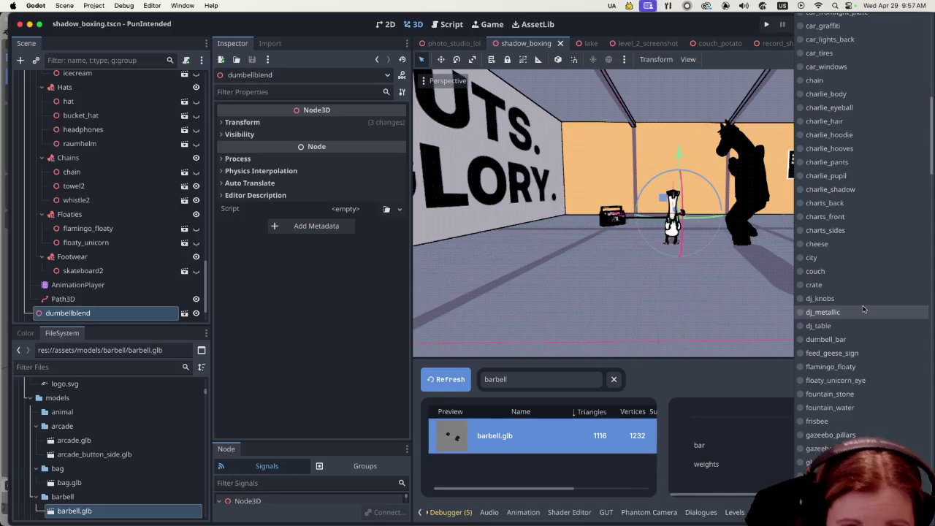
pyautogui.scroll(-15, 859, 318)
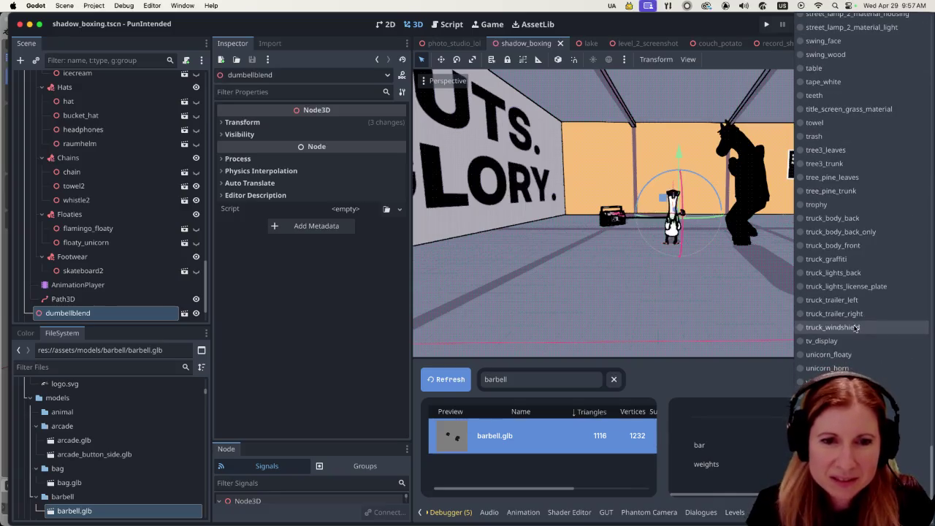
pyautogui.click(855, 326)
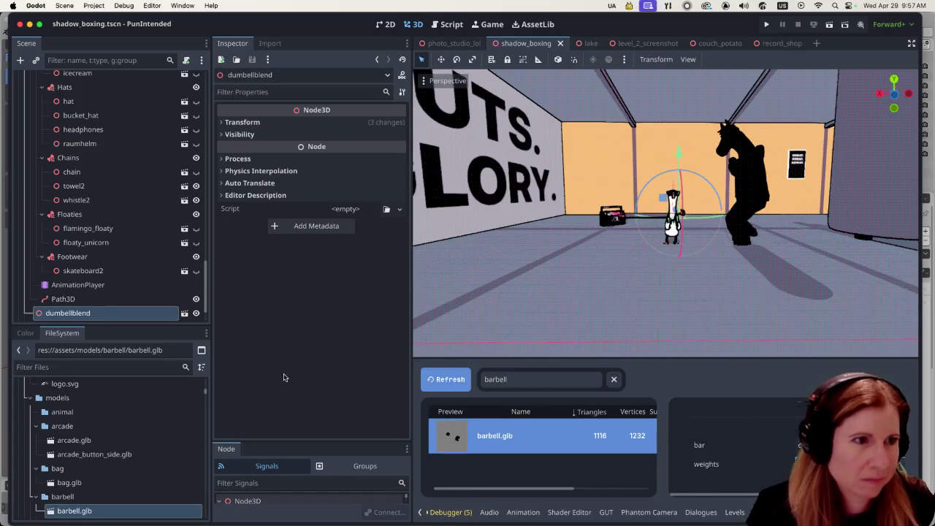
pyautogui.scroll(10, 125, 220)
pyautogui.scroll(3, 125, 220)
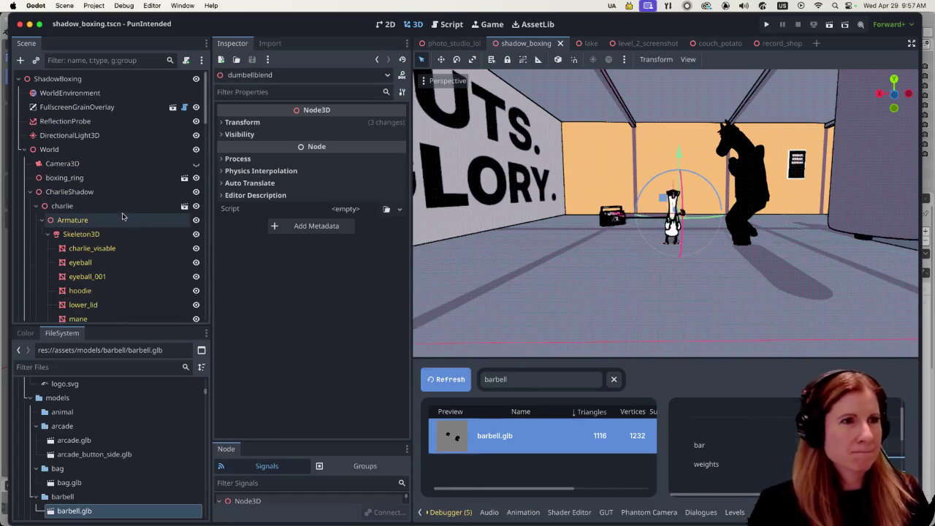
# Step: Add barbell.glb to the shadow_boxing scene and slide it along X to 14.008
pyautogui.moveTo(102, 513)
pyautogui.mouseDown()
pyautogui.moveTo(109, 135)
pyautogui.moveTo(75, 79)
pyautogui.mouseUp()
pyautogui.press('f')
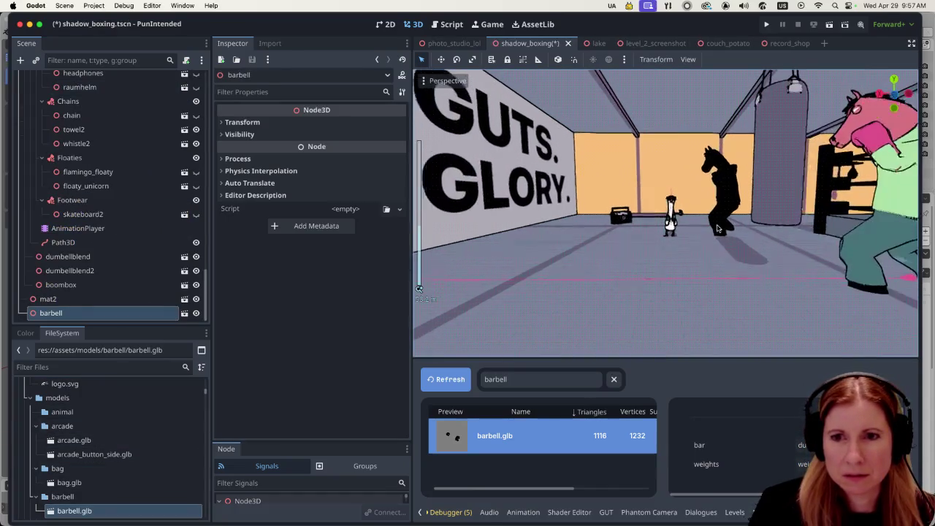
pyautogui.moveTo(786, 252); pyautogui.dragTo(680, 250)
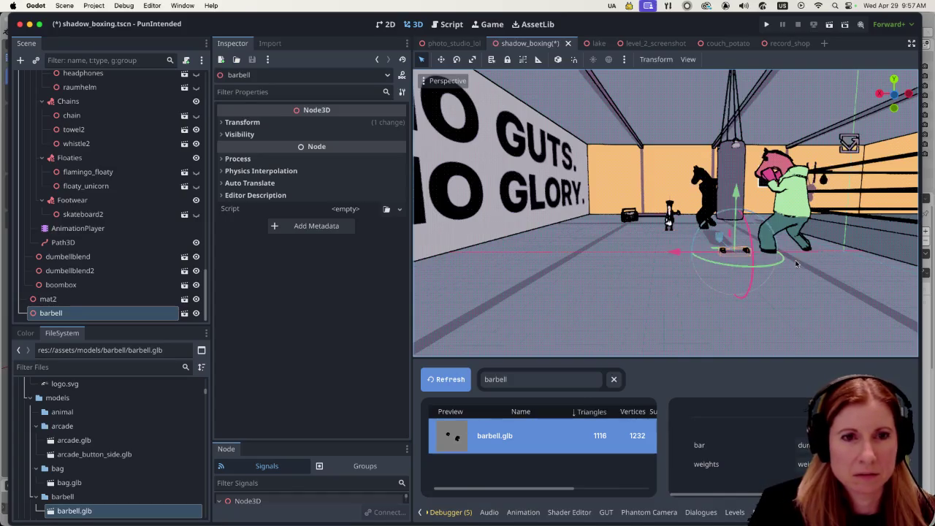
# Step: Set the barbell's Transform scale to 3 on every axis and frame it in the view
pyautogui.click(237, 122)
pyautogui.click(246, 216)
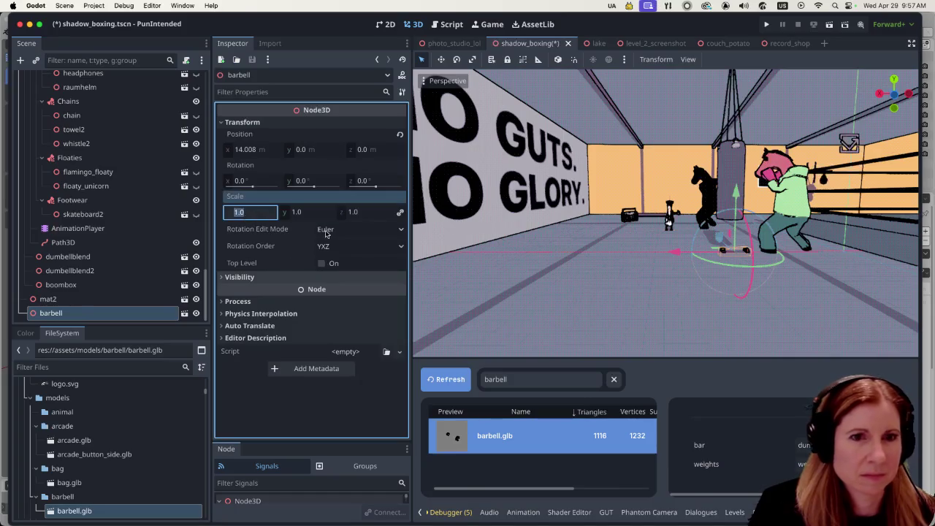
pyautogui.write('3')
pyautogui.press('Return')
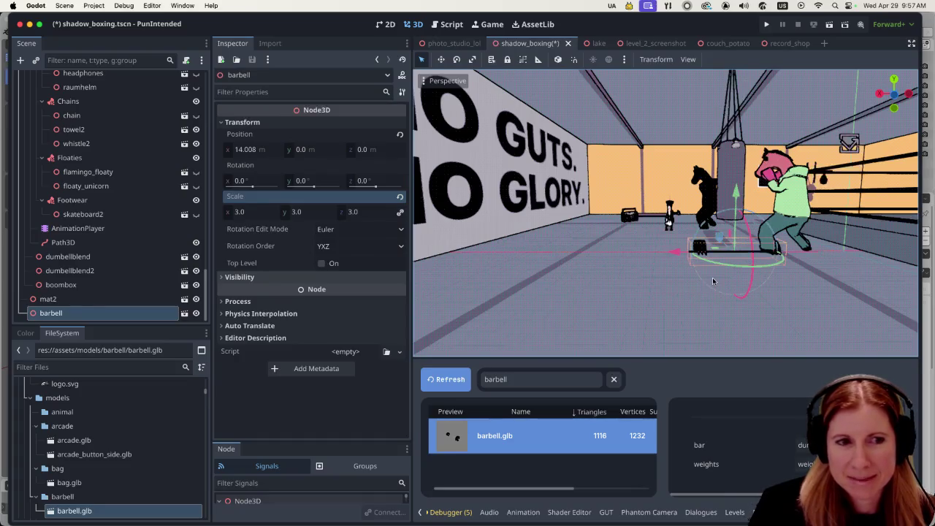
pyautogui.press('f')
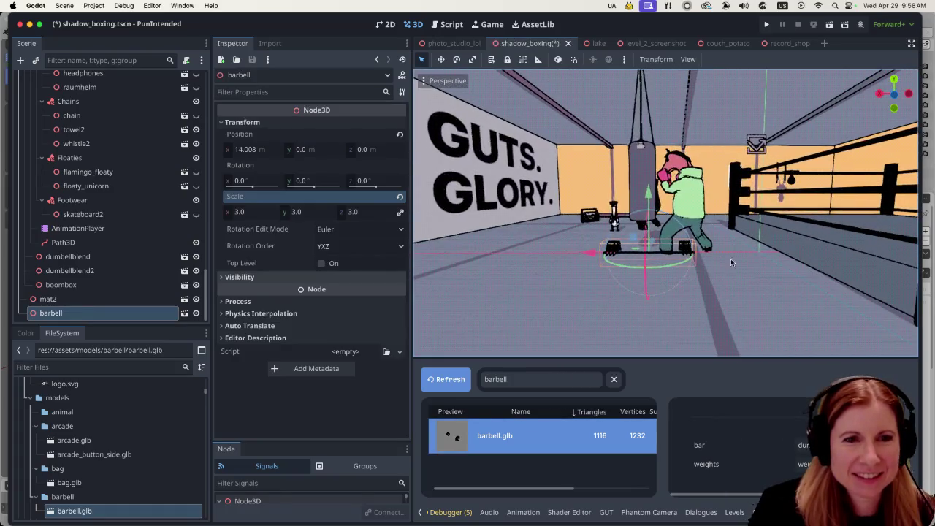
pyautogui.hscroll(-10, 731, 259)
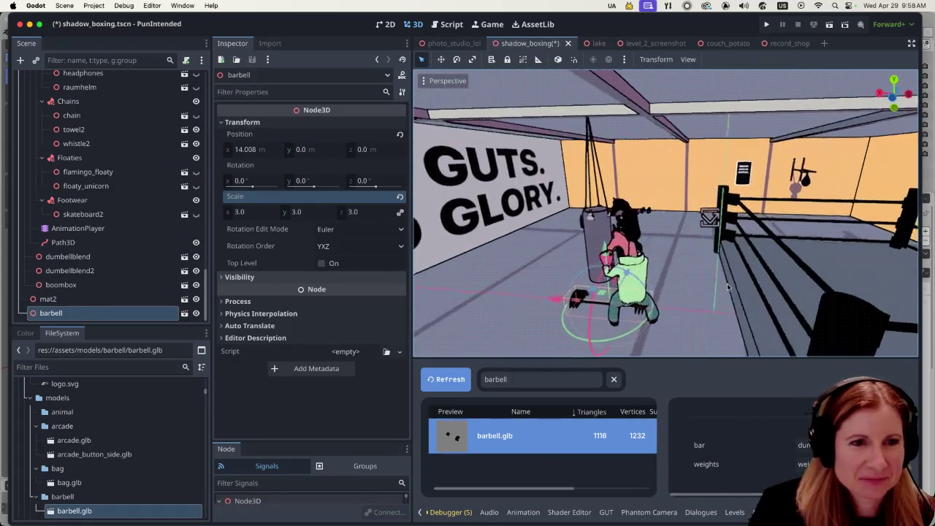
pyautogui.hscroll(-5, 727, 287)
# Step: Push the barbell along Z and lift it to about 1.3 high
pyautogui.moveTo(723, 267); pyautogui.dragTo(666, 228)
pyautogui.scroll(5, 667, 228)
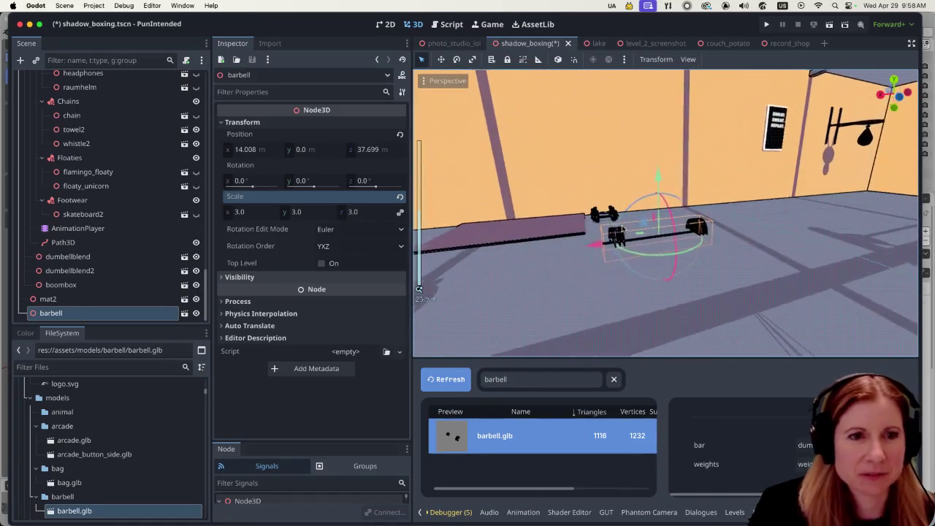
pyautogui.scroll(-10, 622, 230)
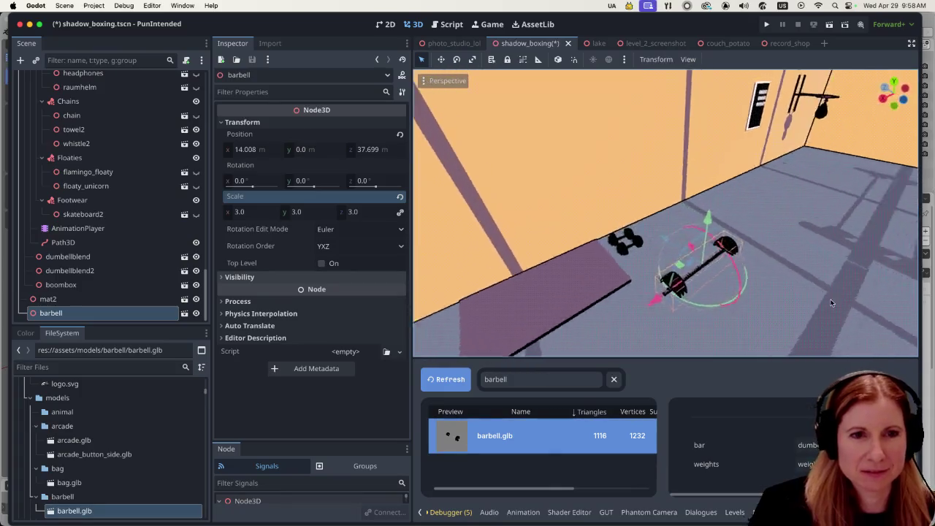
pyautogui.hscroll(5, 831, 302)
pyautogui.moveTo(724, 209); pyautogui.dragTo(718, 193)
pyautogui.moveTo(662, 235); pyautogui.dragTo(635, 249)
pyautogui.hscroll(-5, 696, 276)
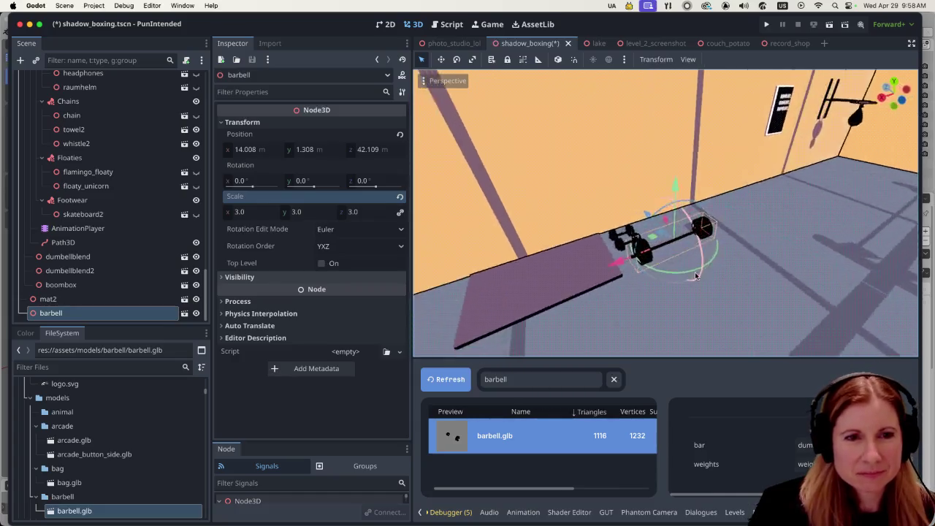
pyautogui.hscroll(-5, 697, 276)
pyautogui.scroll(5, 702, 270)
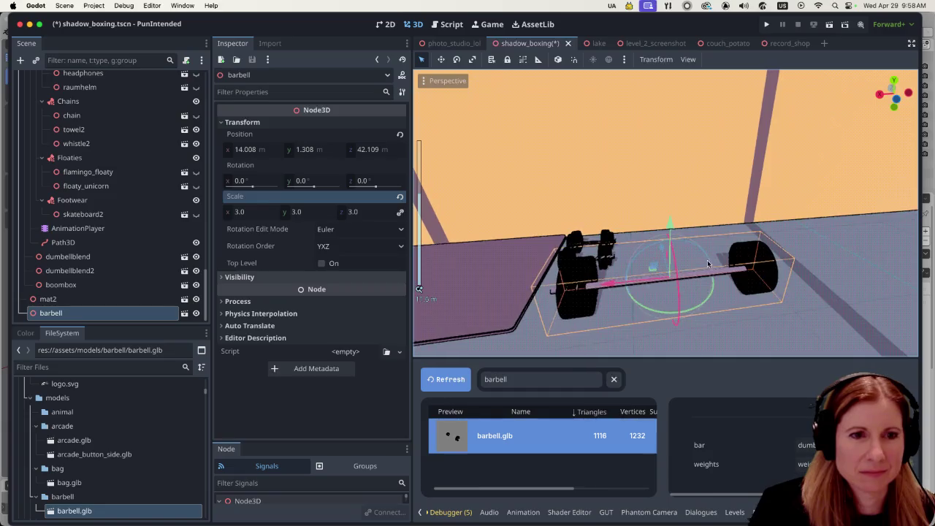
pyautogui.scroll(-5, 708, 260)
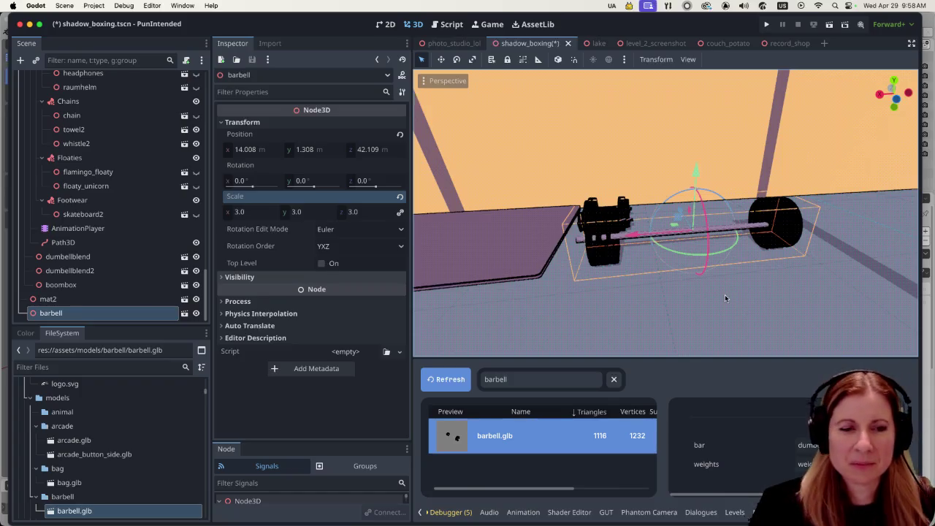
# Step: Fine-tune the barbell's height and slide it beside the dumbbells to X 11.017, Y 1.285, Z 46.618
pyautogui.click(724, 310)
pyautogui.click(706, 234)
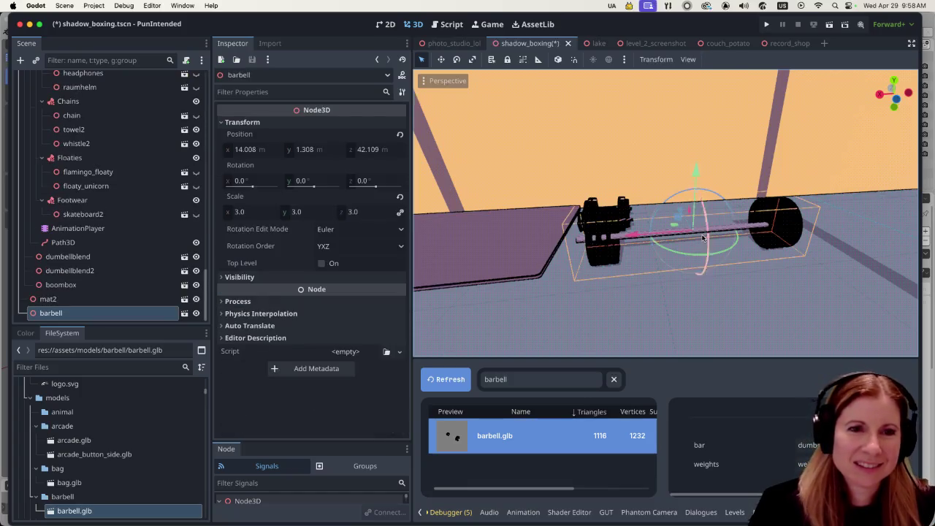
pyautogui.moveTo(697, 180); pyautogui.dragTo(697, 175)
pyautogui.hscroll(-3, 766, 264)
pyautogui.hscroll(-5, 725, 291)
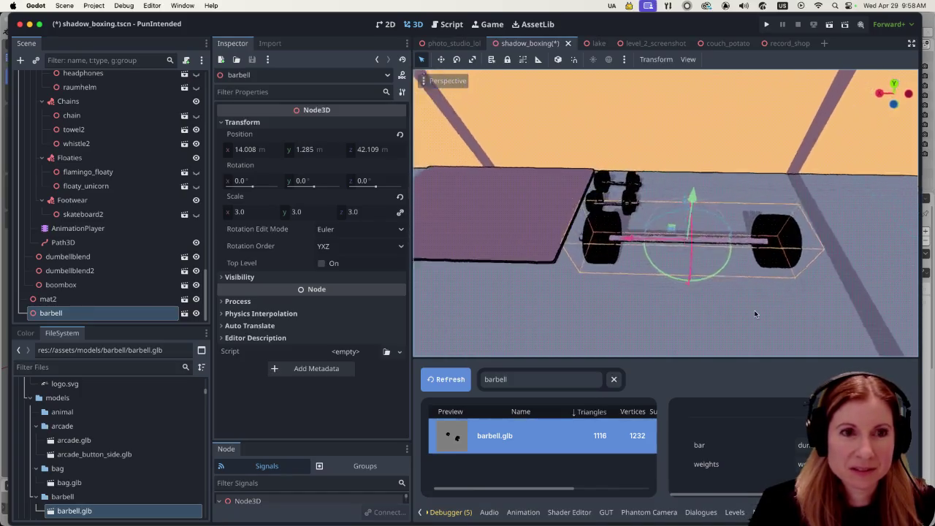
pyautogui.hscroll(-5, 774, 271)
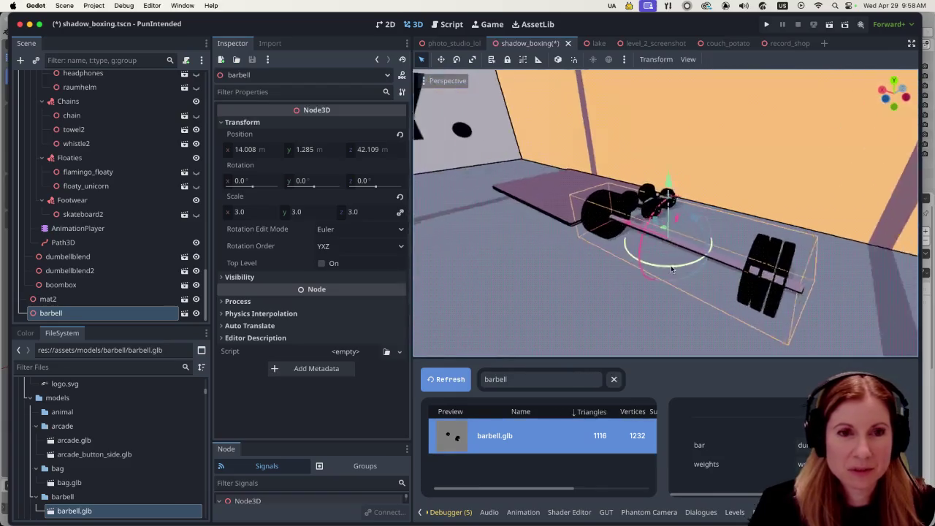
pyautogui.moveTo(654, 240)
pyautogui.mouseDown()
pyautogui.moveTo(731, 212)
pyautogui.moveTo(749, 191)
pyautogui.moveTo(641, 271)
pyautogui.mouseUp()
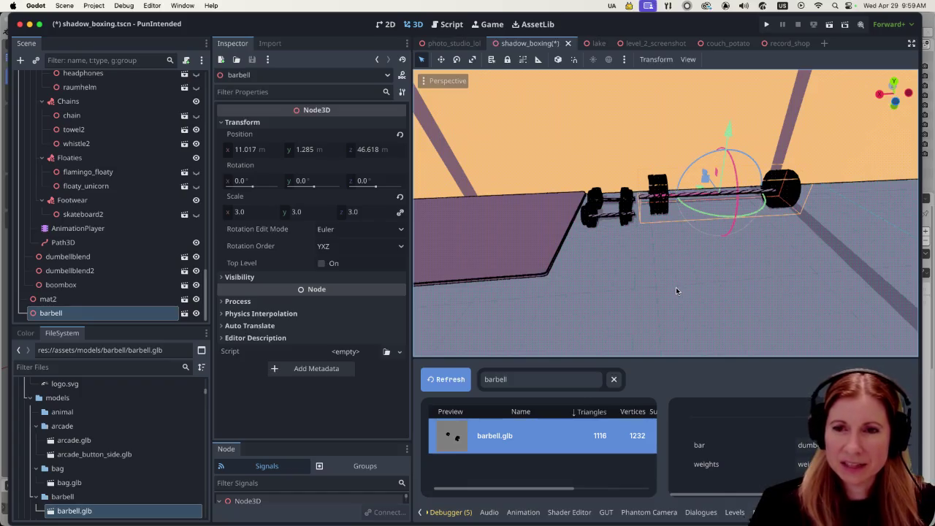
pyautogui.click(717, 269)
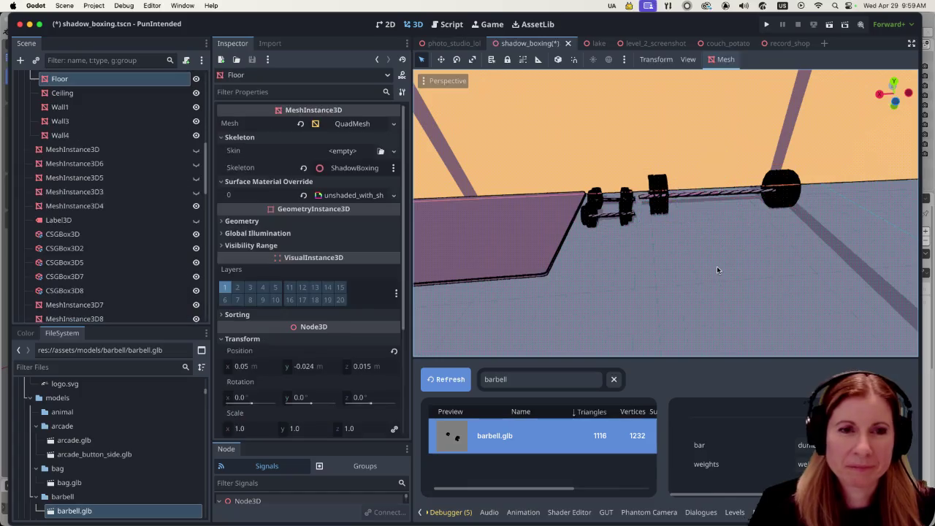
pyautogui.moveTo(817, 283)
pyautogui.mouseDown()
pyautogui.moveTo(732, 235)
pyautogui.moveTo(669, 257)
pyautogui.mouseUp()
pyautogui.scroll(2, 732, 235)
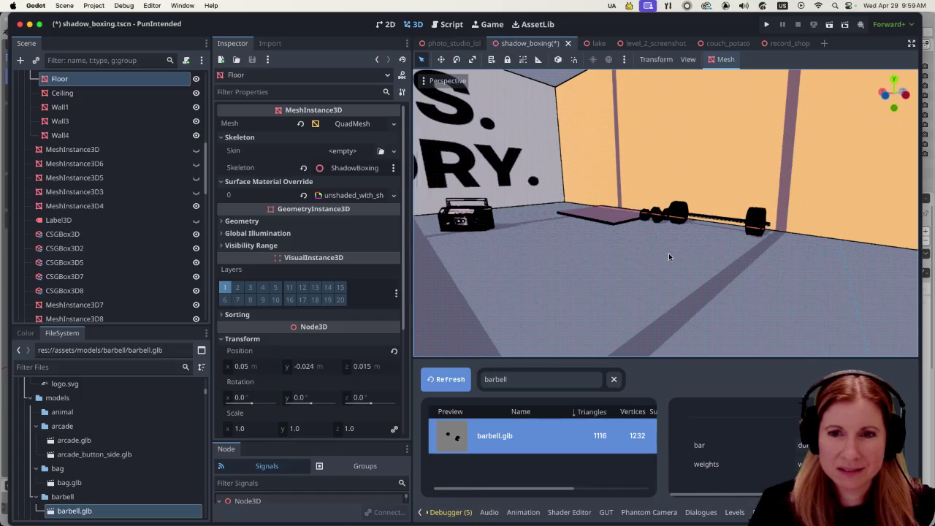
pyautogui.moveTo(694, 241)
pyautogui.mouseDown()
pyautogui.moveTo(733, 254)
pyautogui.moveTo(686, 174)
pyautogui.moveTo(625, 212)
pyautogui.moveTo(665, 159)
pyautogui.moveTo(669, 193)
pyautogui.moveTo(702, 219)
pyautogui.moveTo(757, 229)
pyautogui.moveTo(798, 270)
pyautogui.moveTo(793, 255)
pyautogui.mouseUp()
pyautogui.scroll(-8, 732, 250)
pyautogui.scroll(6, 671, 212)
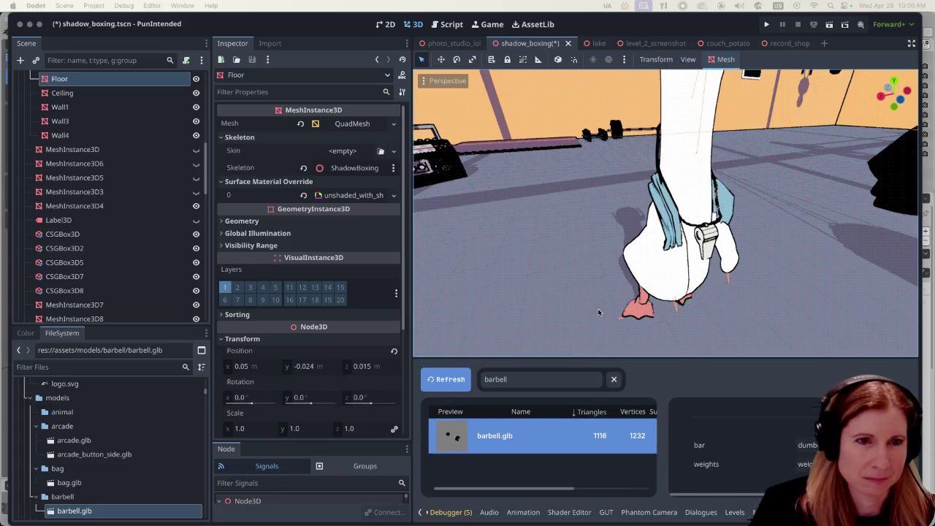
# Step: Orbit the view around the goose, save the shadow_boxing scene, and launch it for testing
pyautogui.scroll(-5, 613, 249)
pyautogui.hscroll(5, 755, 259)
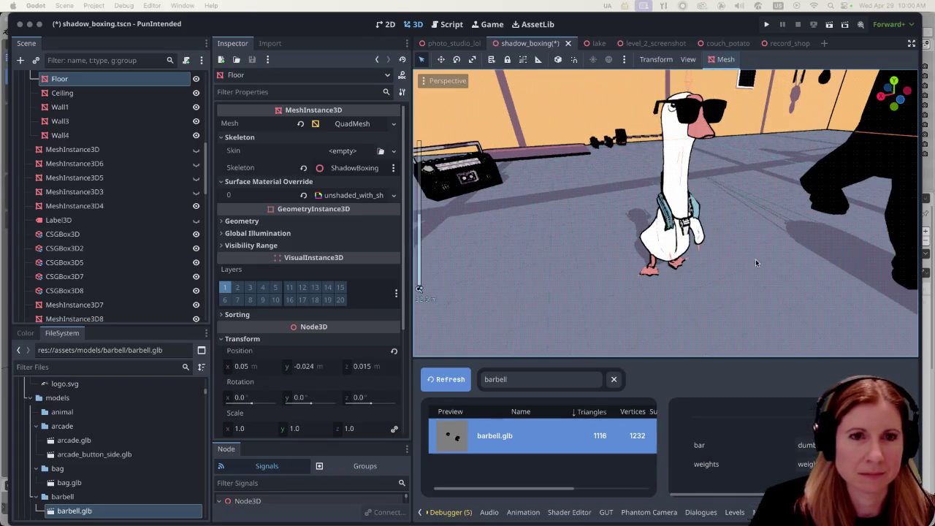
pyautogui.scroll(3, 746, 261)
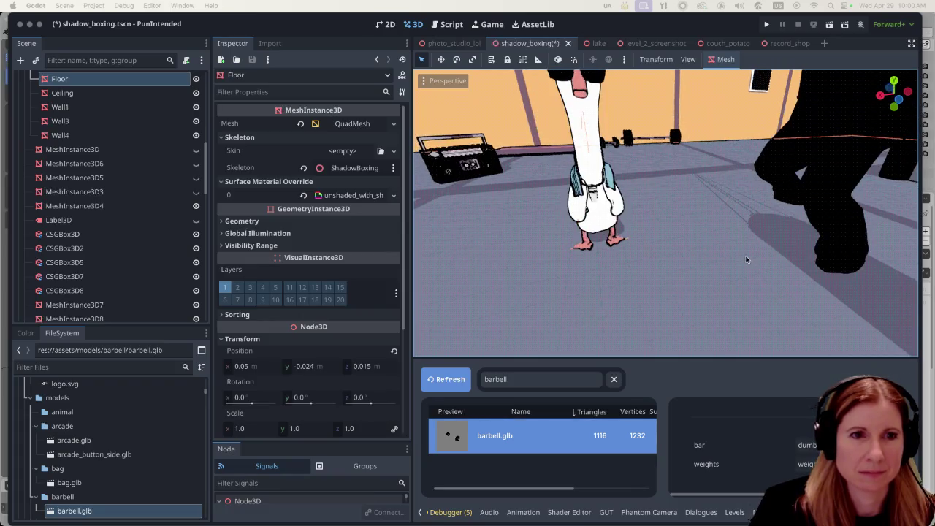
pyautogui.hscroll(-3, 668, 270)
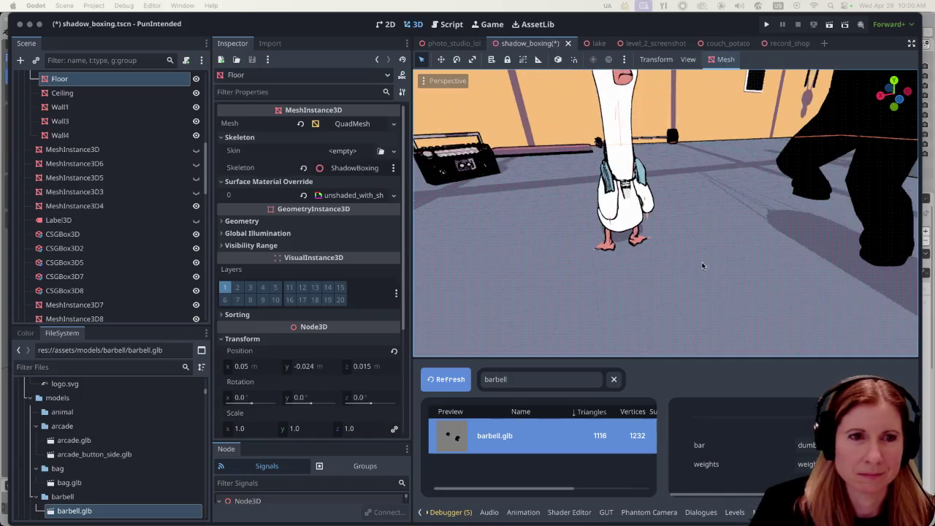
pyautogui.moveTo(693, 263); pyautogui.dragTo(709, 262)
pyautogui.scroll(5, 715, 256)
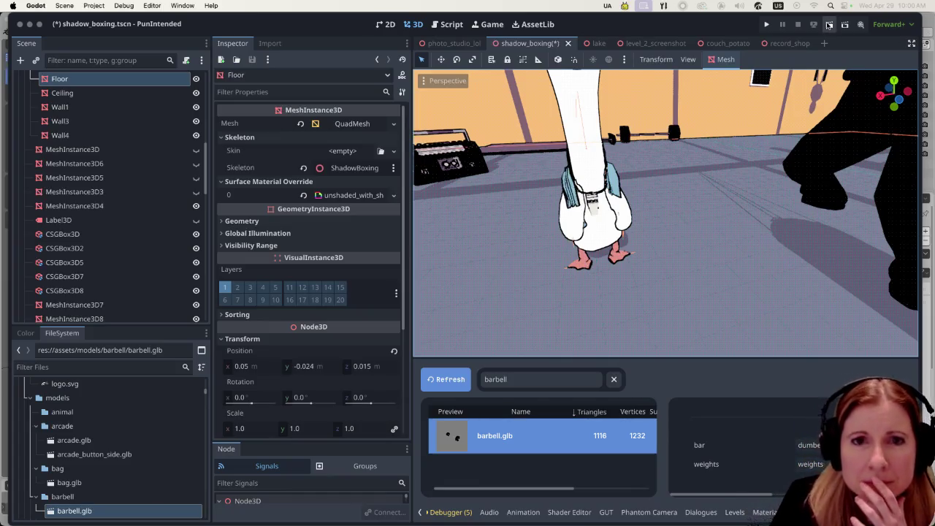
pyautogui.press('super+s')
pyautogui.click(829, 25)
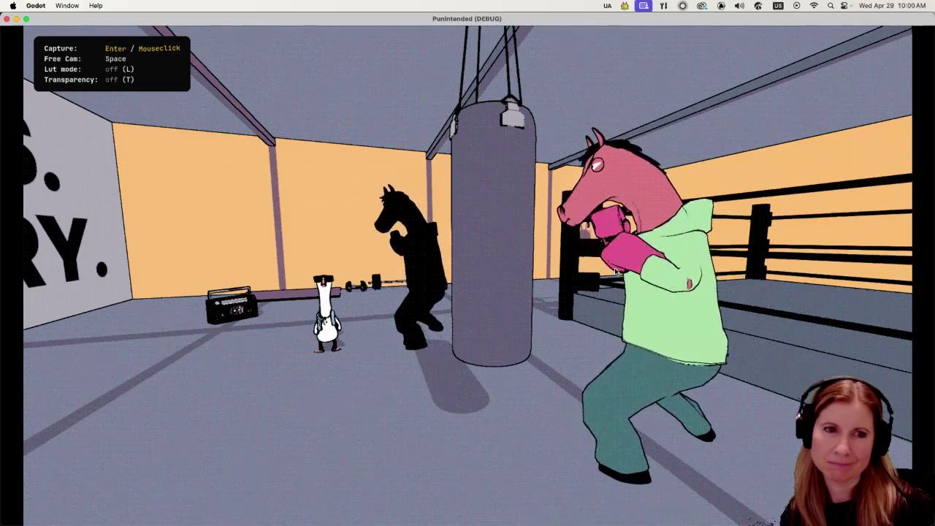
# Step: Fly the free camera in-game to inspect the barbell beside the dumbbells, then quit the game
pyautogui.click(616, 272)
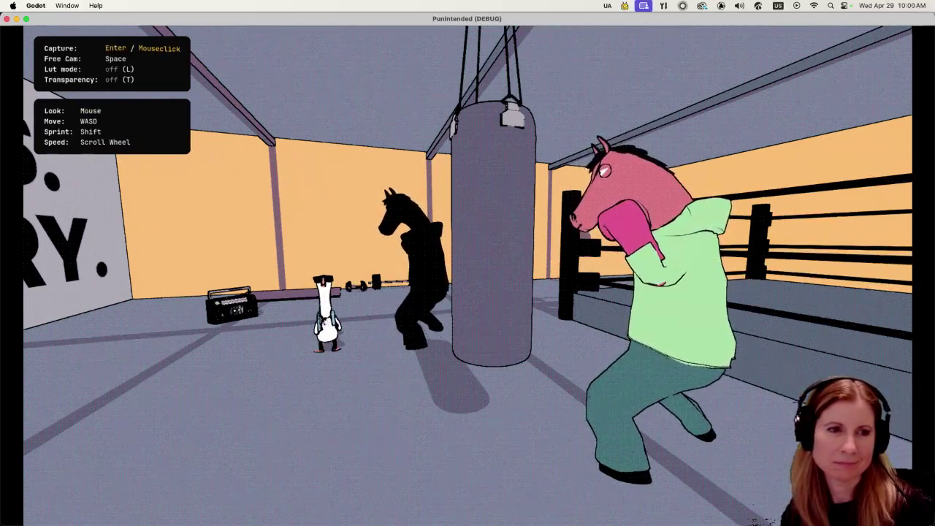
pyautogui.press('w')
pyautogui.press('w')
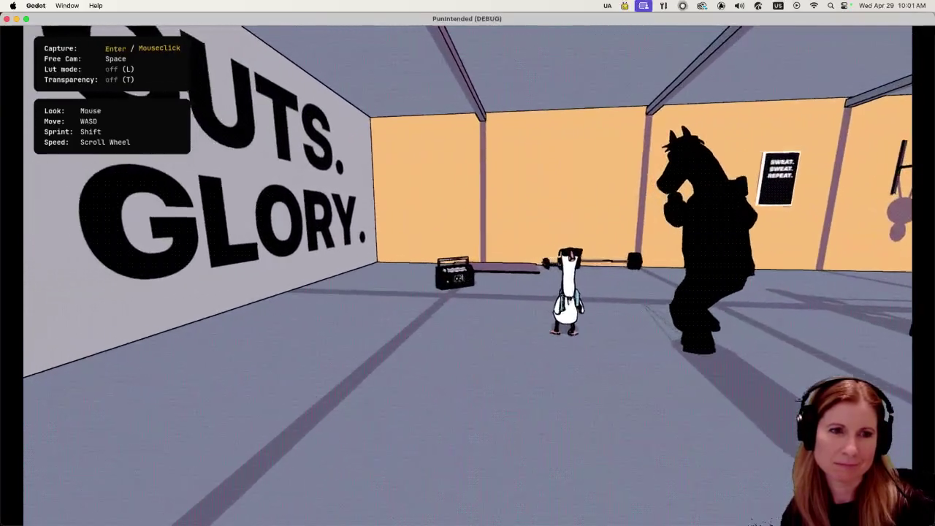
pyautogui.press('w')
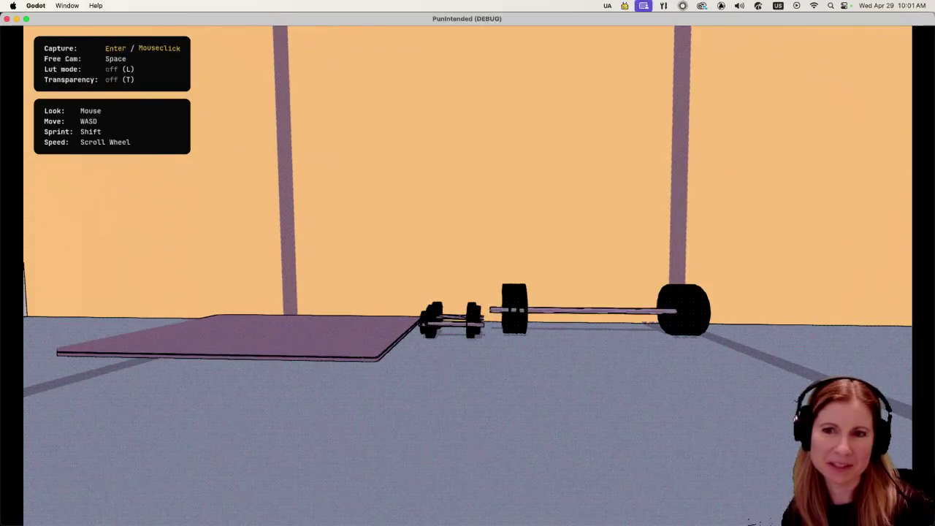
pyautogui.press('w')
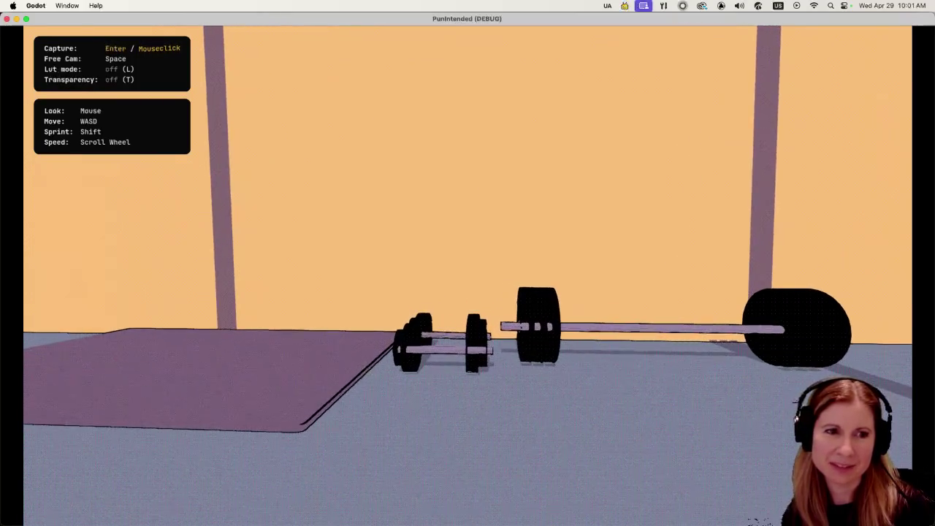
pyautogui.press('s')
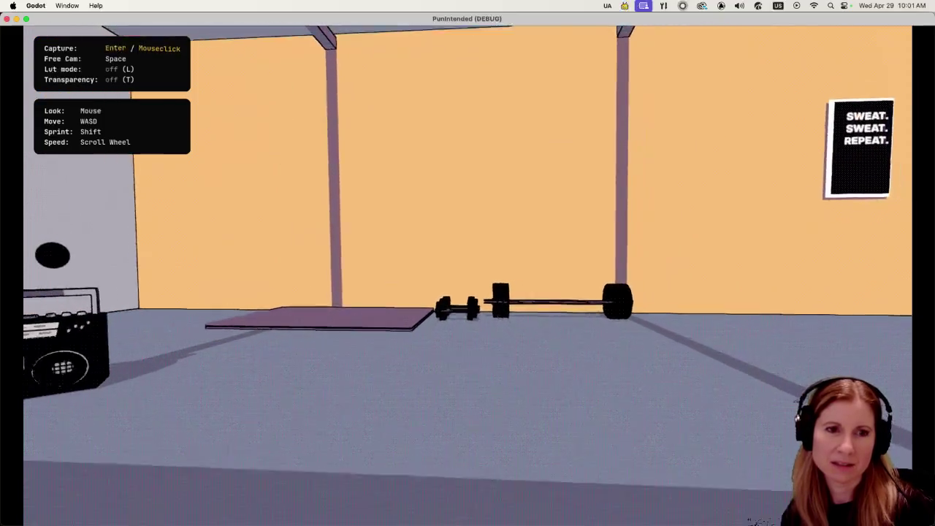
pyautogui.press('space')
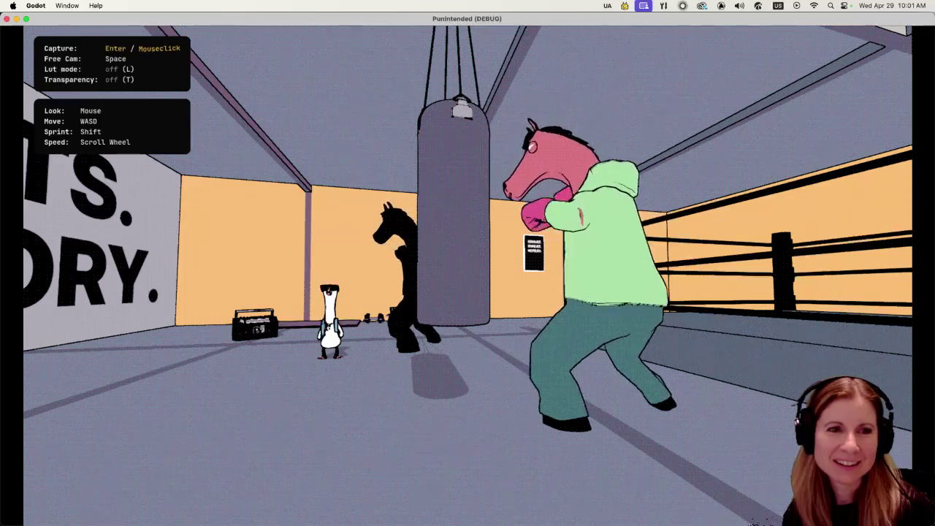
pyautogui.press('super+q')
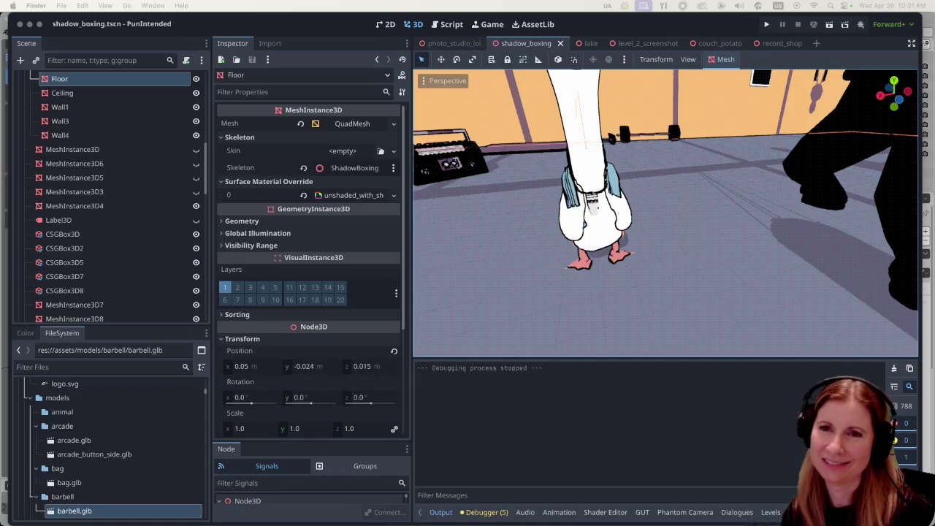
pyautogui.press('space')
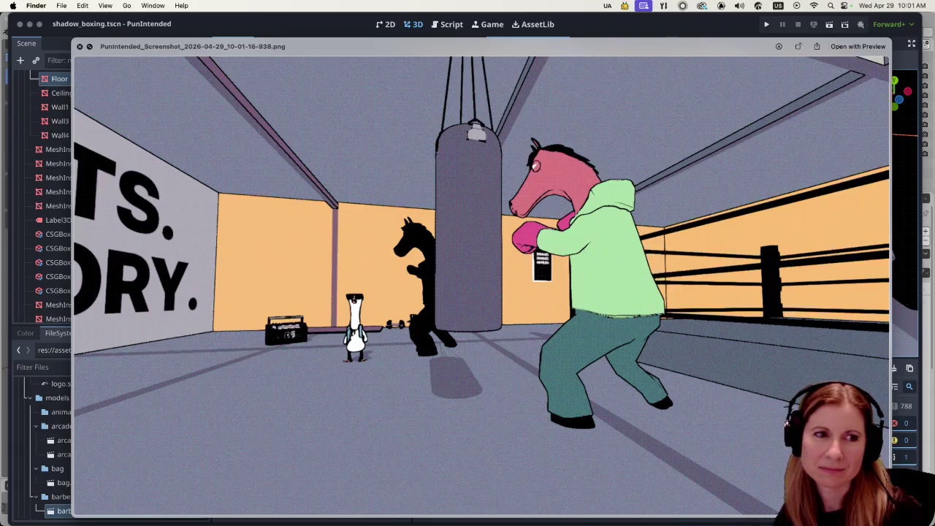
pyautogui.press('space')
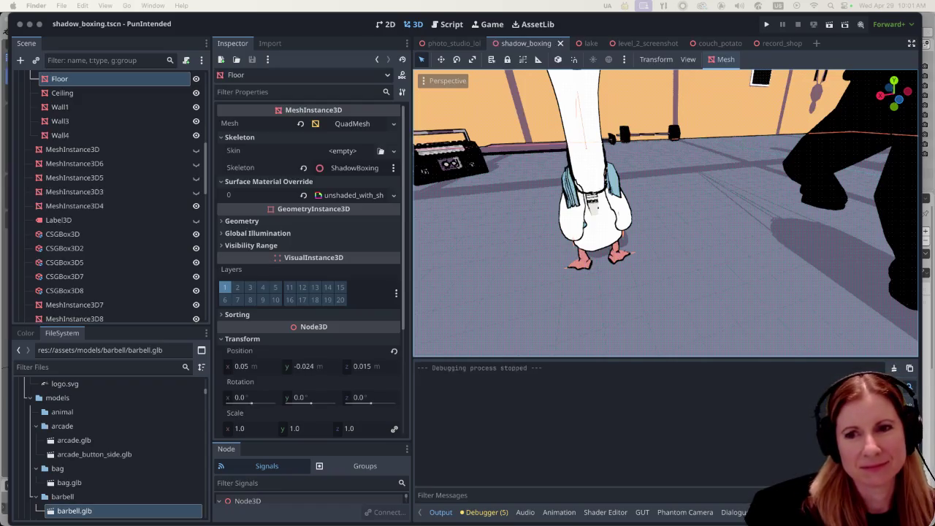
pyautogui.moveTo(334, 520)
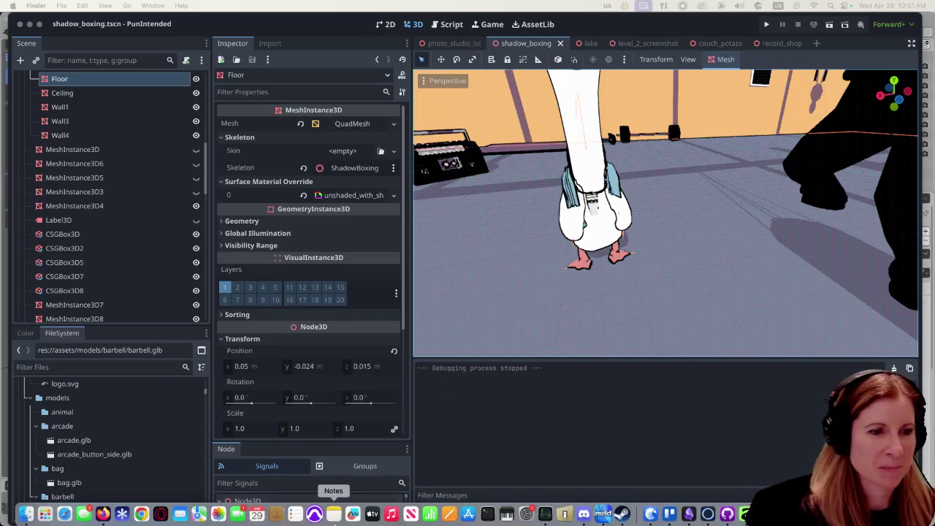
pyautogui.click(103, 511)
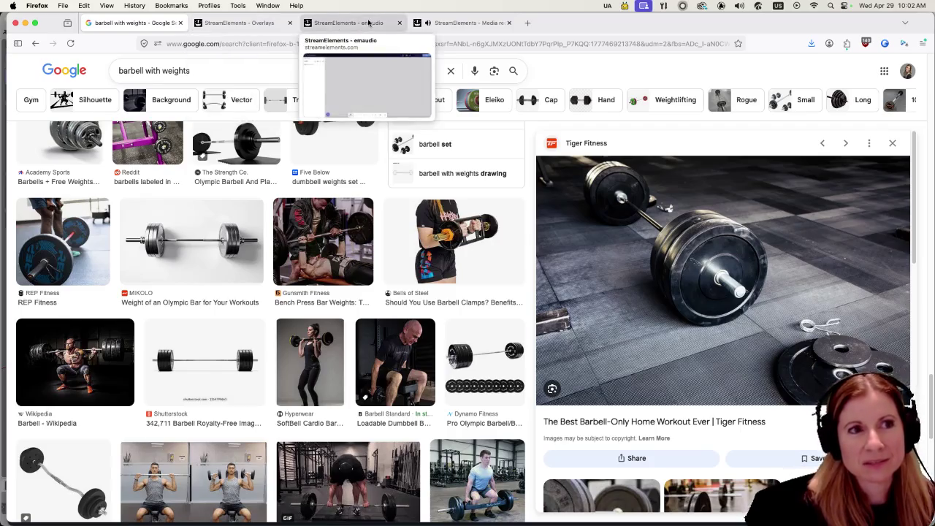
# Step: Switch to the StreamElements - emaudio tab showing the Song Requests overlay editor
pyautogui.click(344, 23)
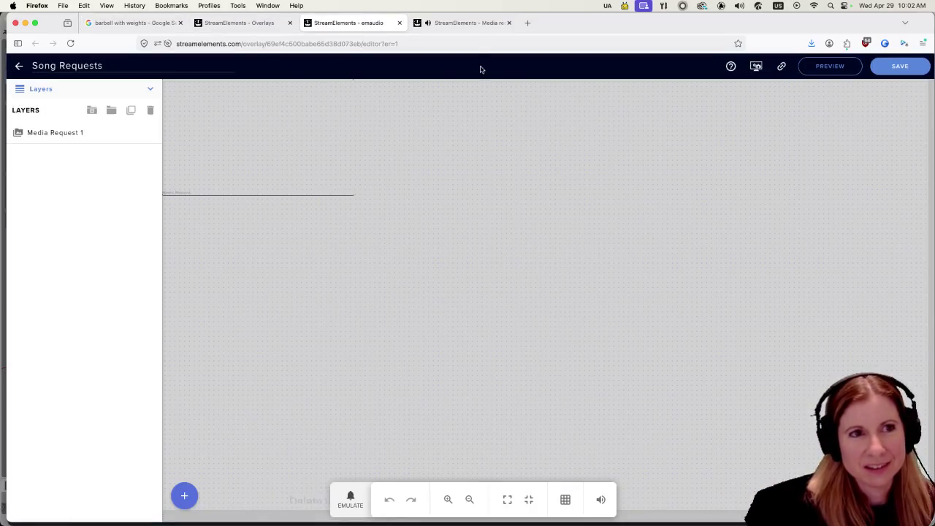
# Step: Launch the Song Requests overlay in a new browser tab, then close that tab
pyautogui.click(468, 23)
pyautogui.click(348, 23)
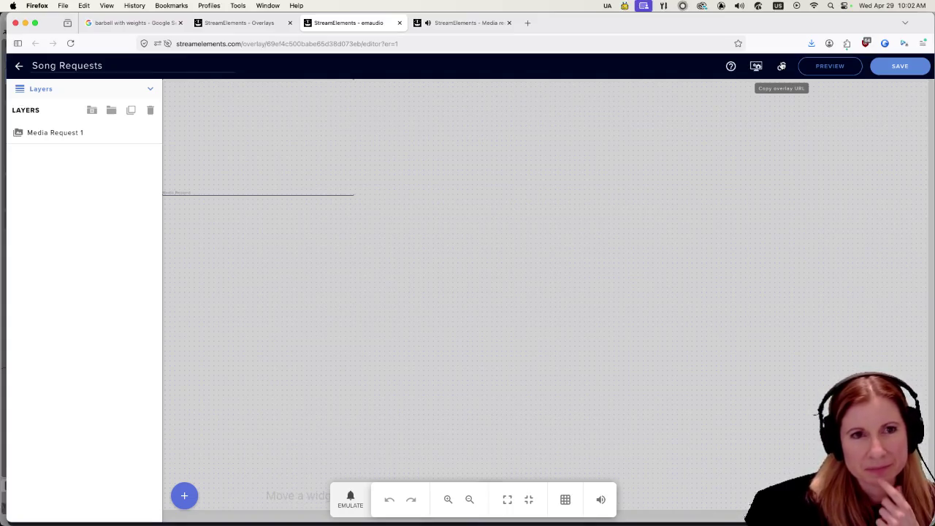
pyautogui.click(782, 66)
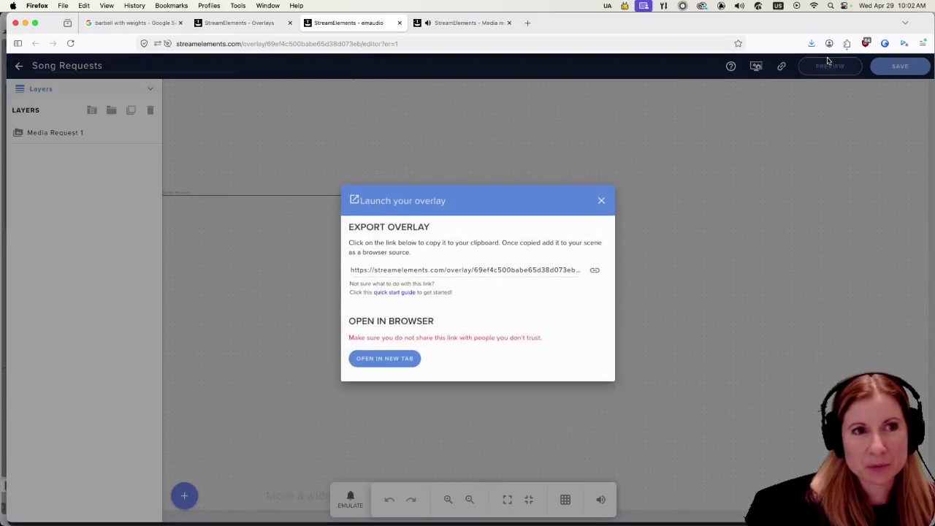
pyautogui.click(391, 369)
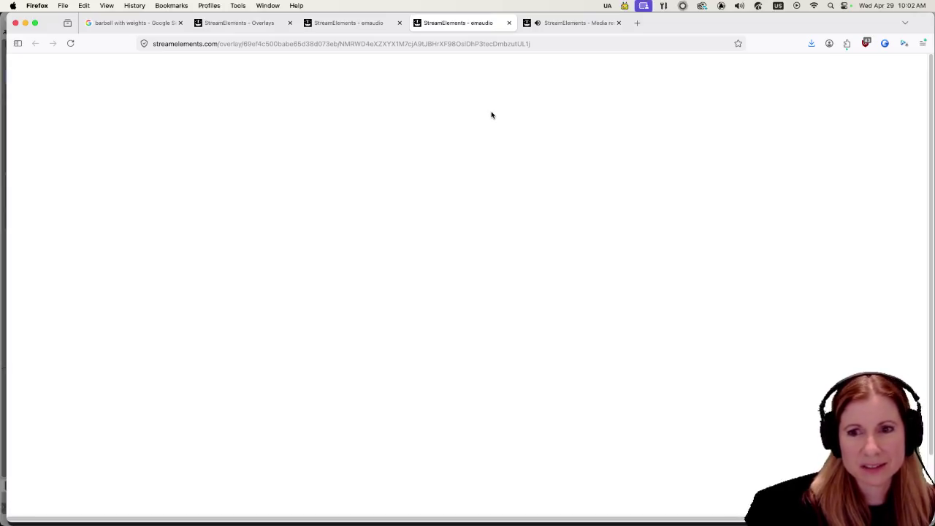
pyautogui.click(509, 24)
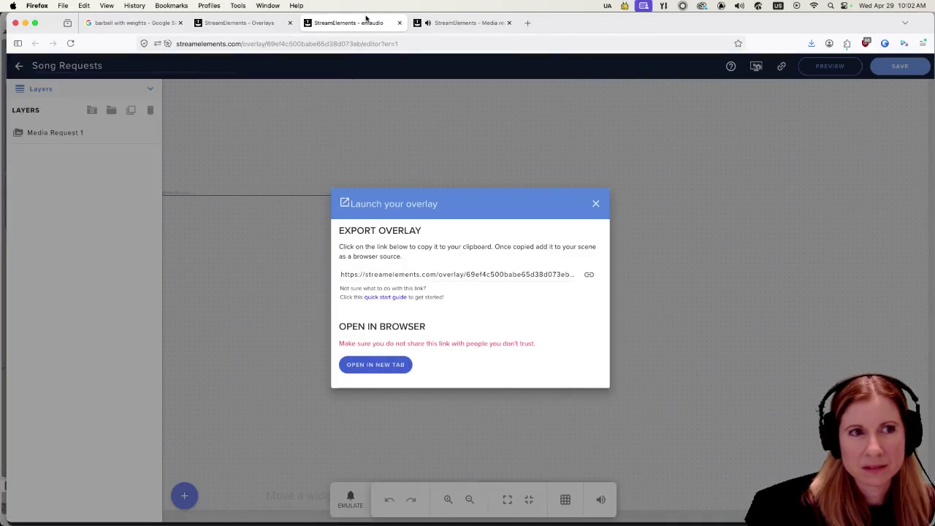
# Step: Dismiss the overlay launch dialog and look over the Overlays and media request pages
pyautogui.click(448, 23)
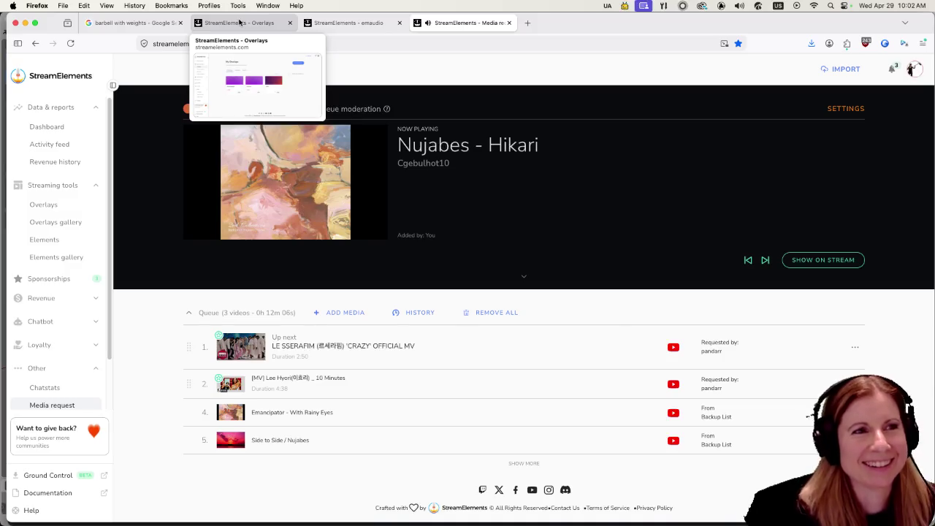
pyautogui.click(239, 23)
pyautogui.click(353, 24)
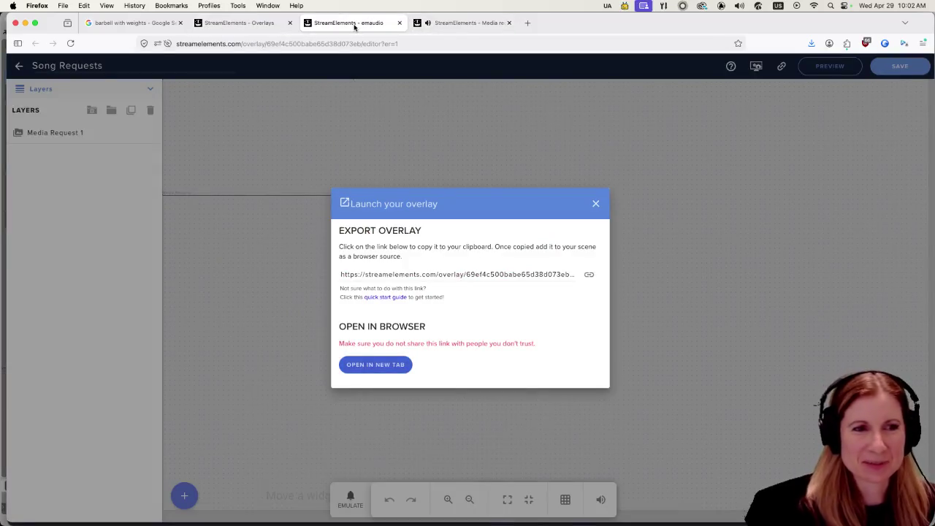
pyautogui.click(594, 203)
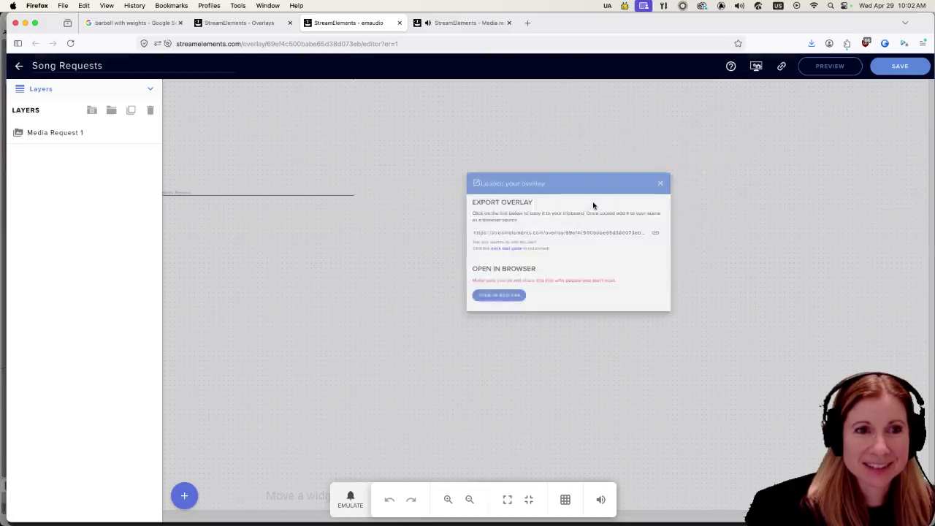
pyautogui.moveTo(234, 32)
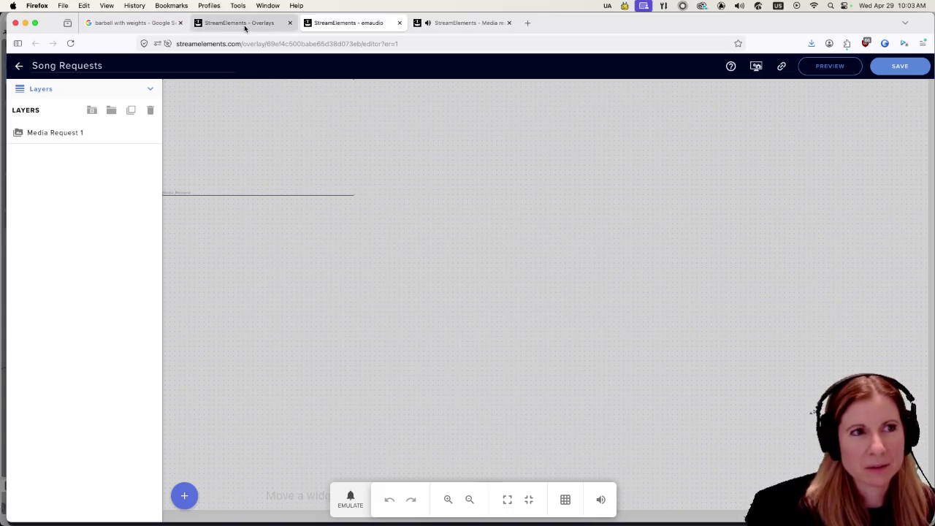
pyautogui.click(245, 26)
pyautogui.click(447, 23)
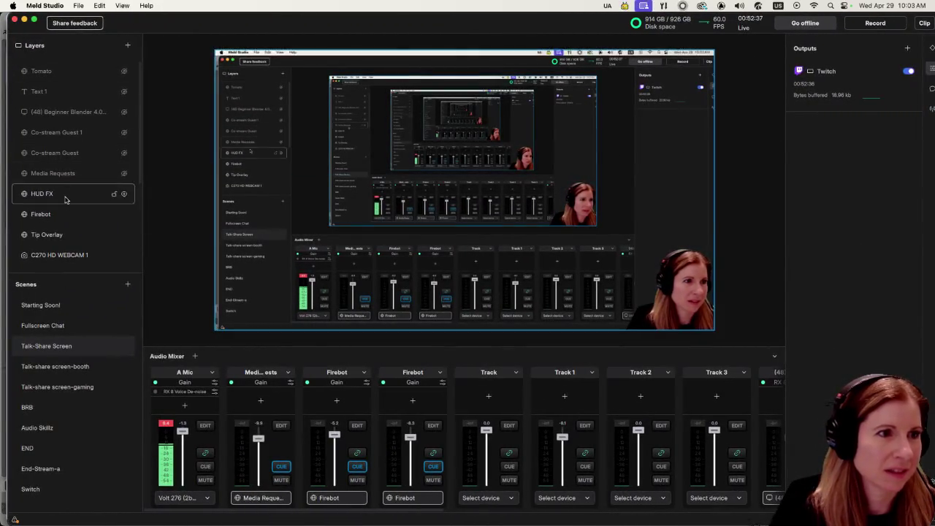
# Step: Scroll down the media request page to view the Now Playing player and queue
pyautogui.scroll(-5, 61, 207)
pyautogui.scroll(-2, 61, 207)
# Step: Select the Media Requests layer to show its browser source properties
pyautogui.click(63, 245)
pyautogui.scroll(2, 70, 237)
pyautogui.scroll(3, 69, 238)
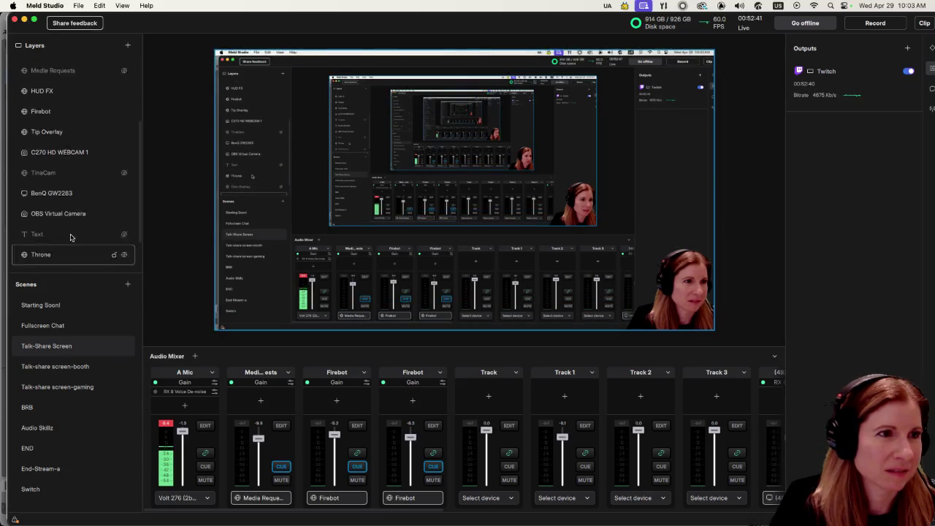
pyautogui.click(74, 213)
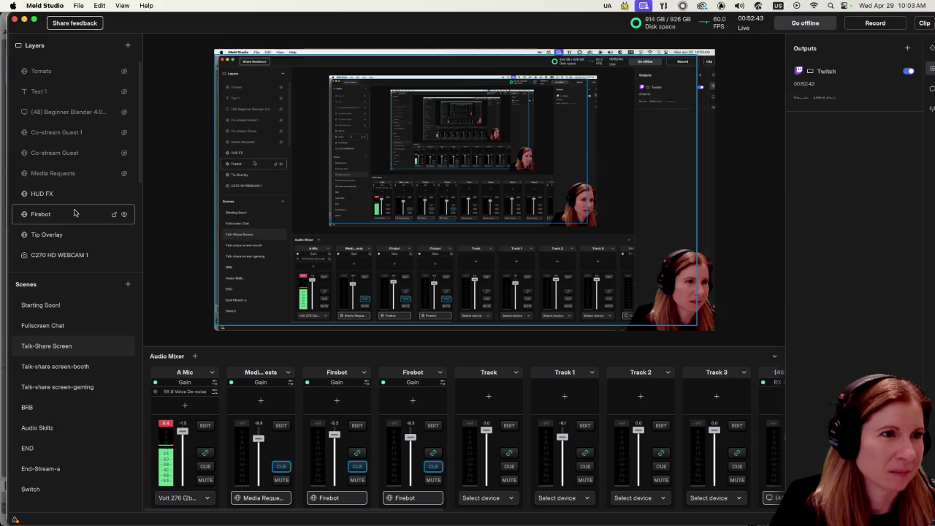
pyautogui.click(73, 173)
pyautogui.click(73, 173)
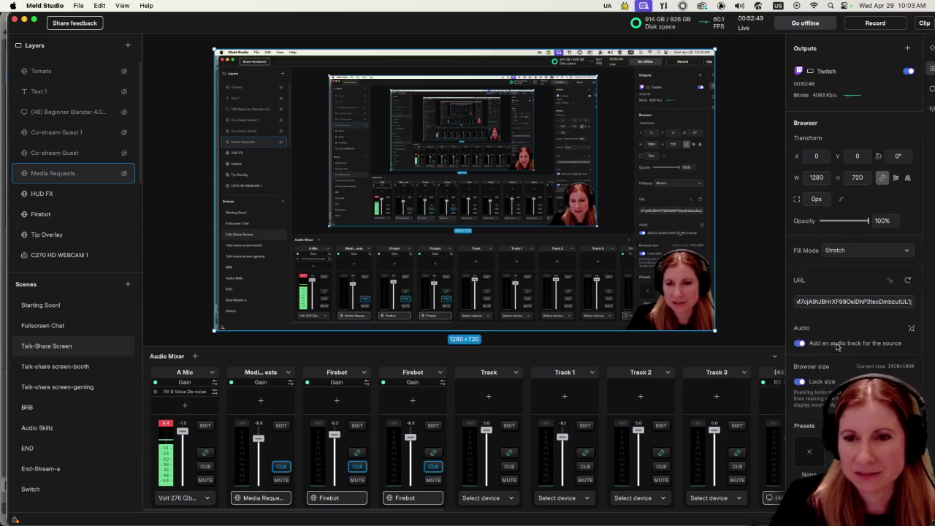
# Step: Monitor the Media Requests audio and lower its gain to about -15, leaving the URL unchanged
pyautogui.click(280, 465)
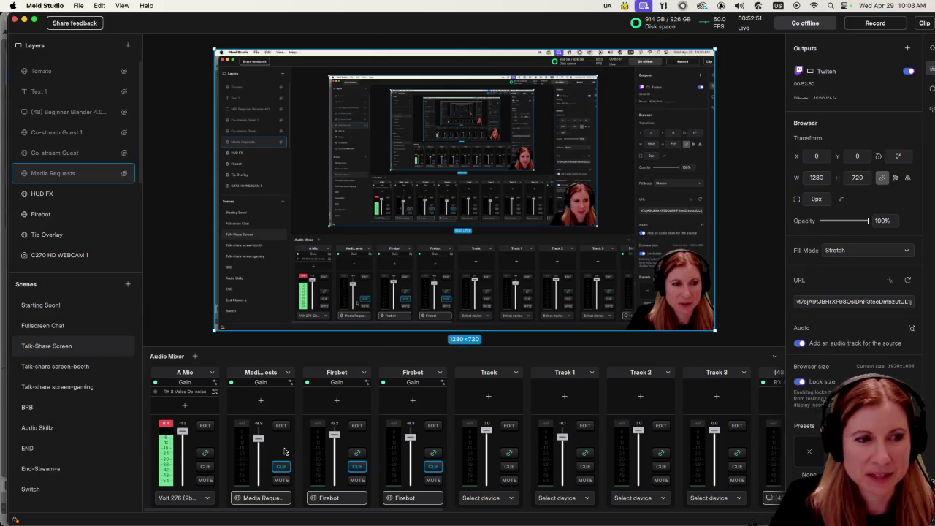
pyautogui.moveTo(258, 438)
pyautogui.mouseDown()
pyautogui.moveTo(254, 494)
pyautogui.moveTo(259, 441)
pyautogui.mouseUp()
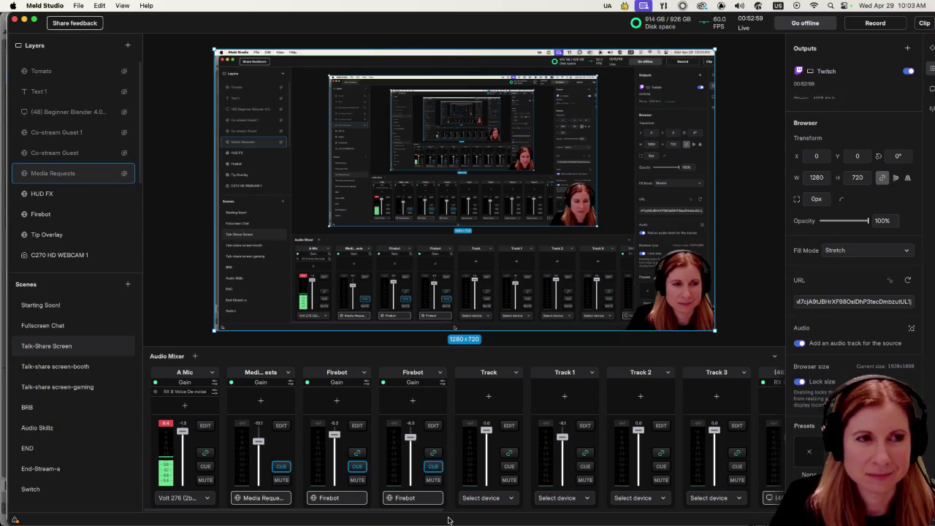
pyautogui.hscroll(3, 458, 454)
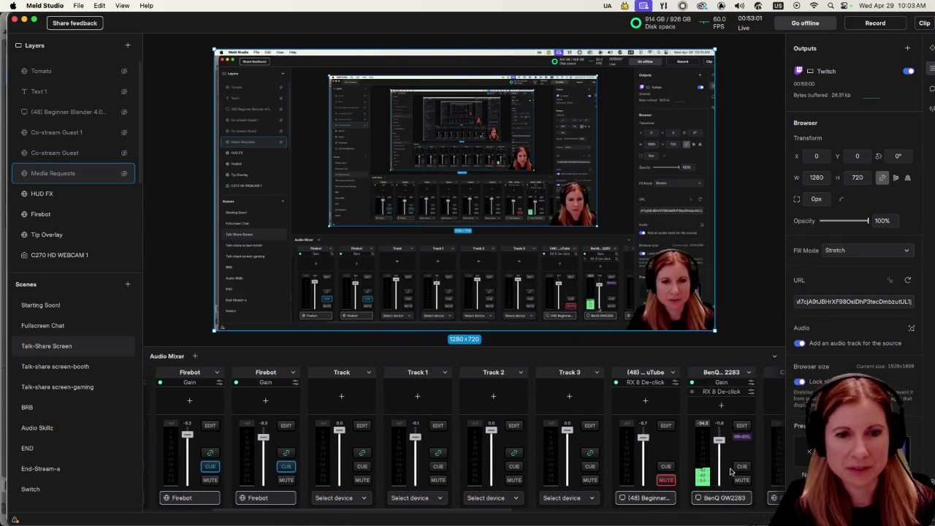
pyautogui.hscroll(-3, 595, 462)
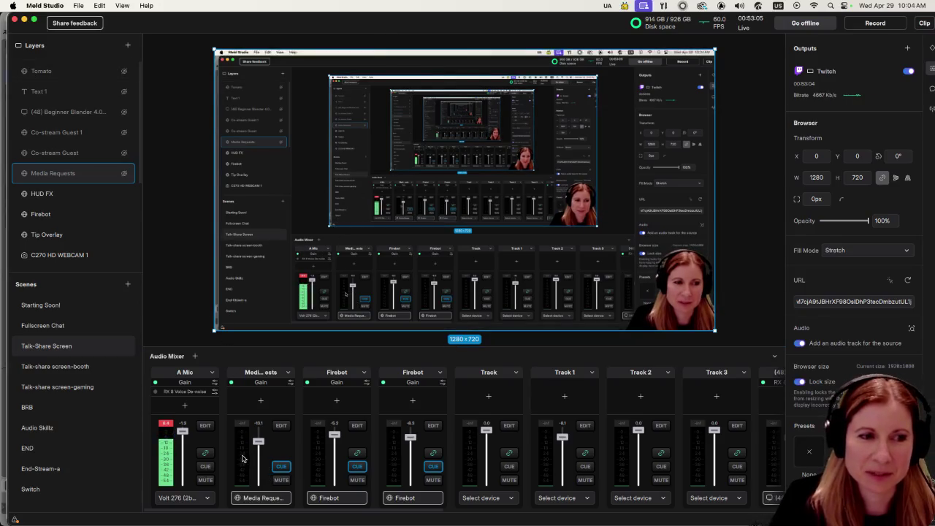
pyautogui.click(828, 301)
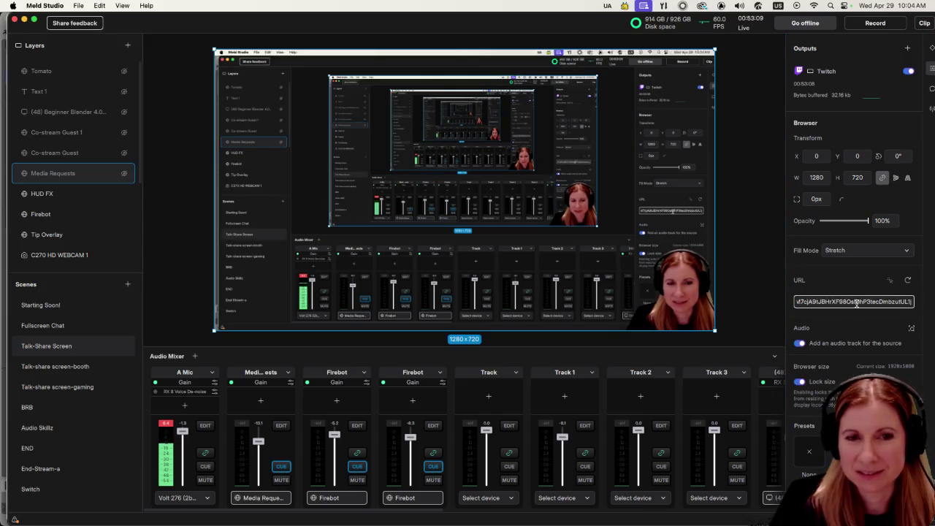
pyautogui.press('Return')
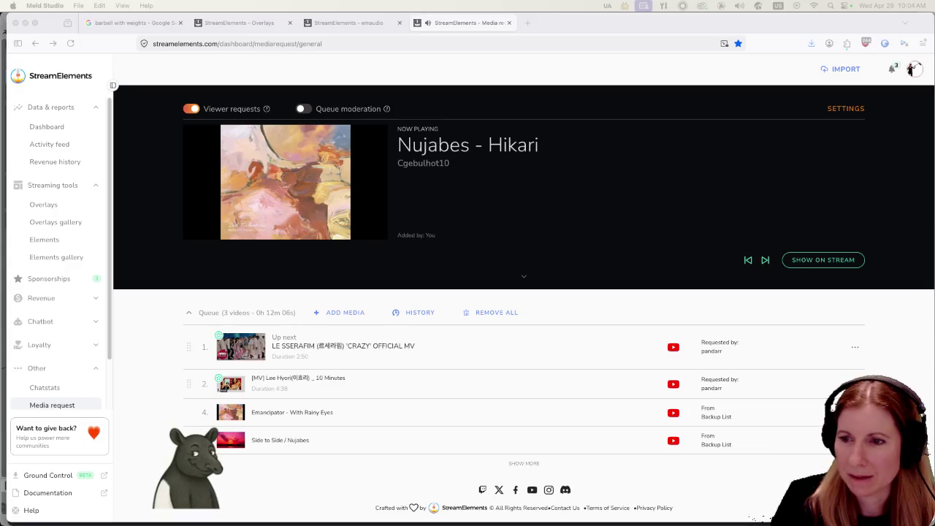
pyautogui.press('super+Tab')
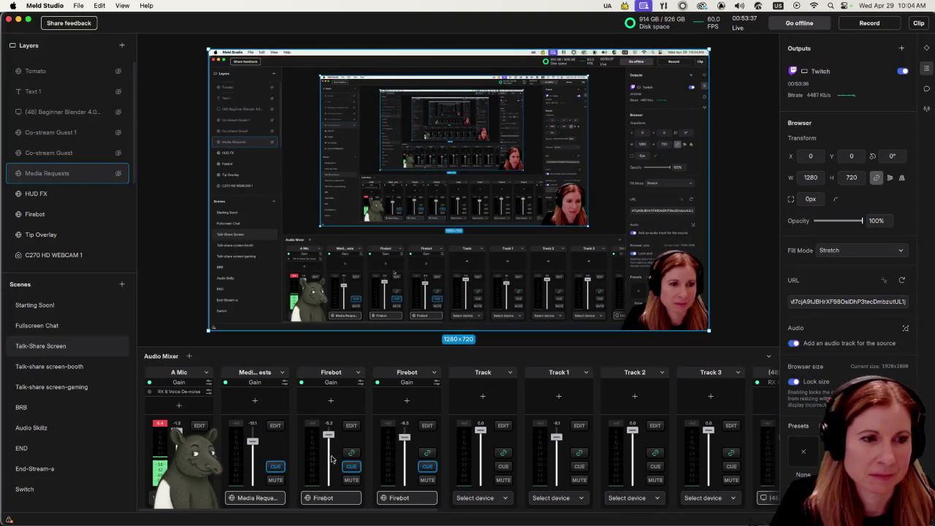
# Step: Inspect the Media Requests track settings and gain level without changing them
pyautogui.click(274, 425)
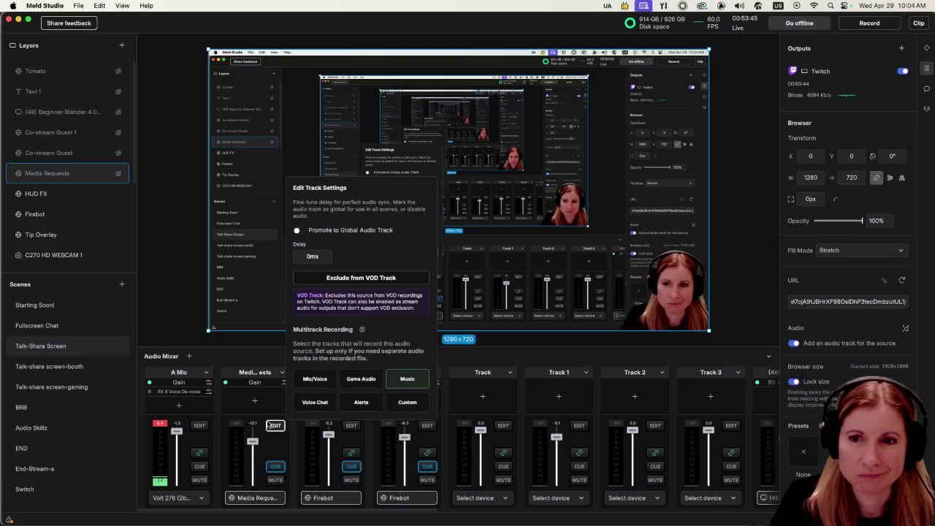
pyautogui.click(268, 424)
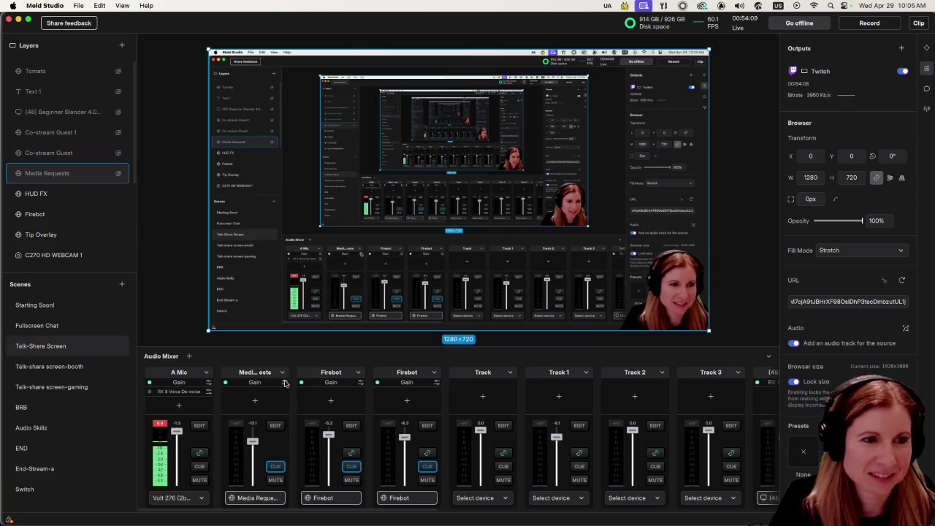
pyautogui.click(285, 382)
pyautogui.click(288, 363)
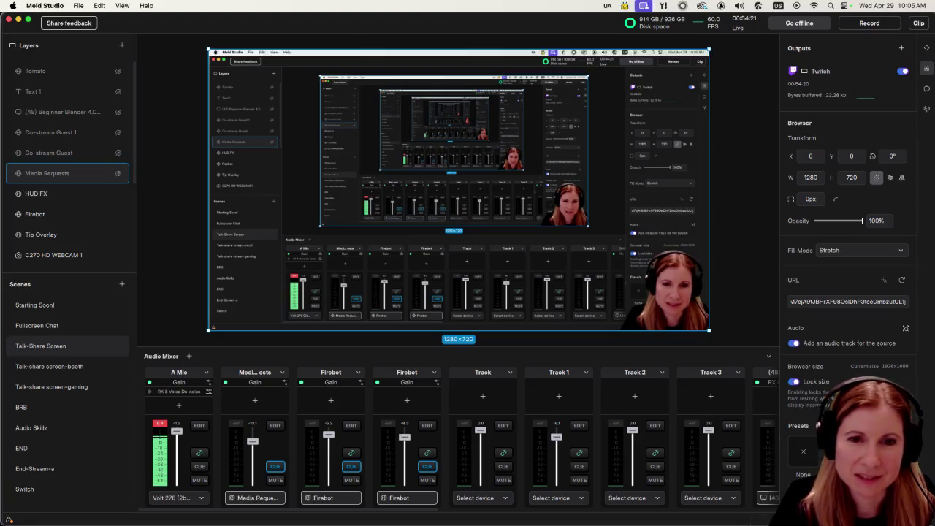
pyautogui.press('super+comma')
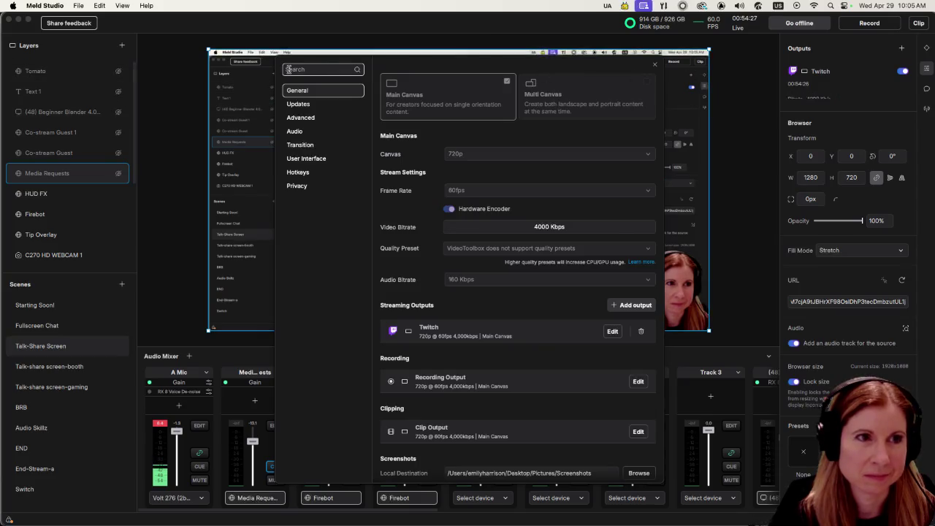
# Step: Close the settings, recheck the Media Requests gain, and show its audio effects list
pyautogui.click(655, 64)
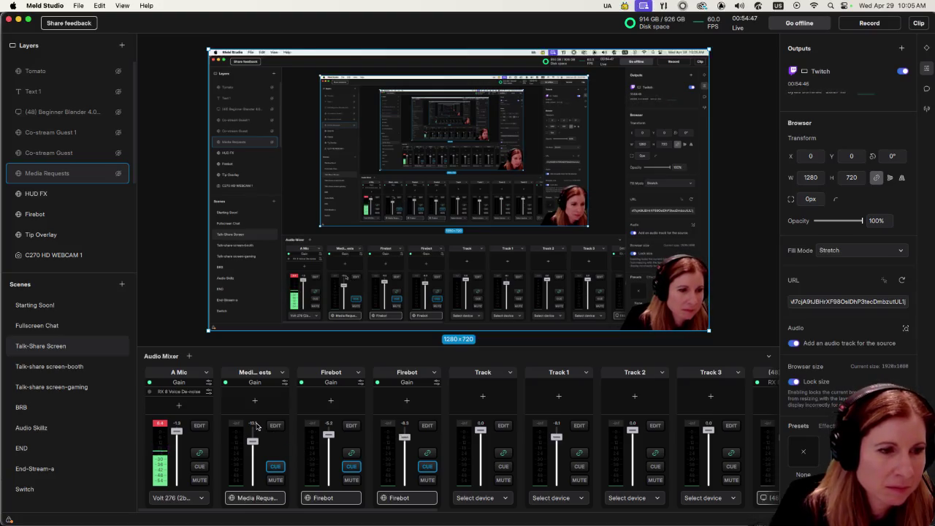
pyautogui.click(285, 384)
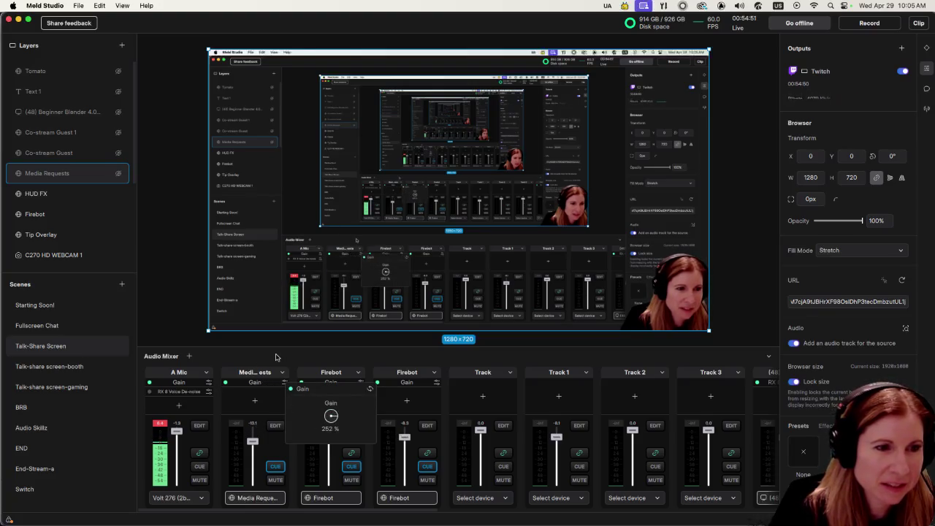
pyautogui.click(277, 358)
pyautogui.click(260, 399)
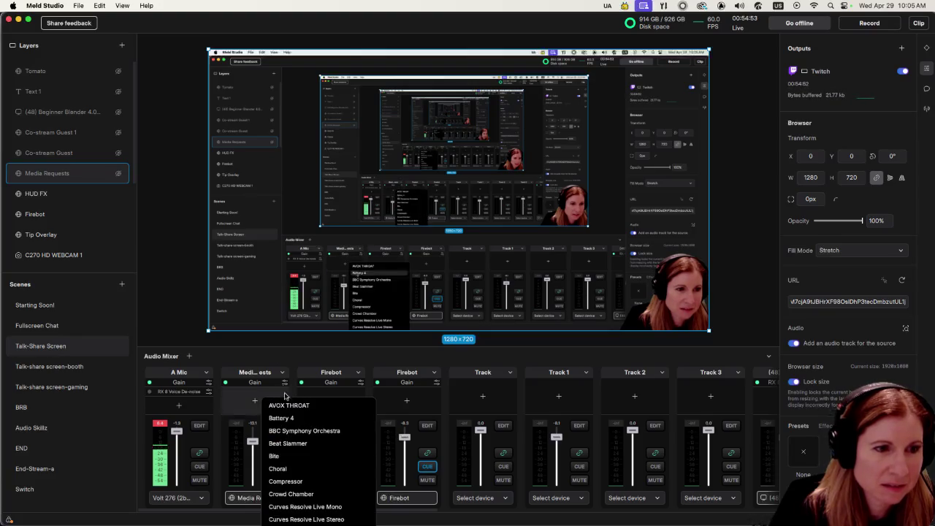
# Step: Monitor the Firebot channels without adding an effect, and view the Media Requests track settings
pyautogui.click(276, 357)
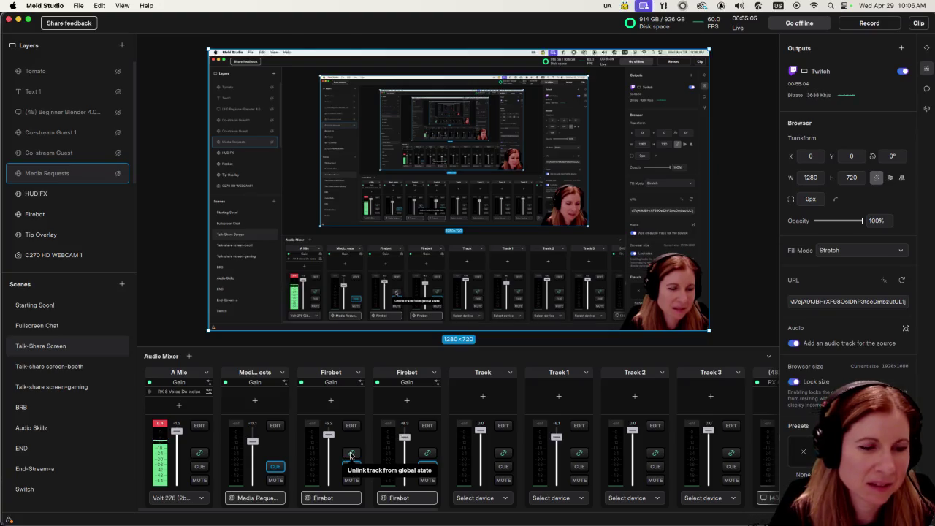
pyautogui.click(351, 465)
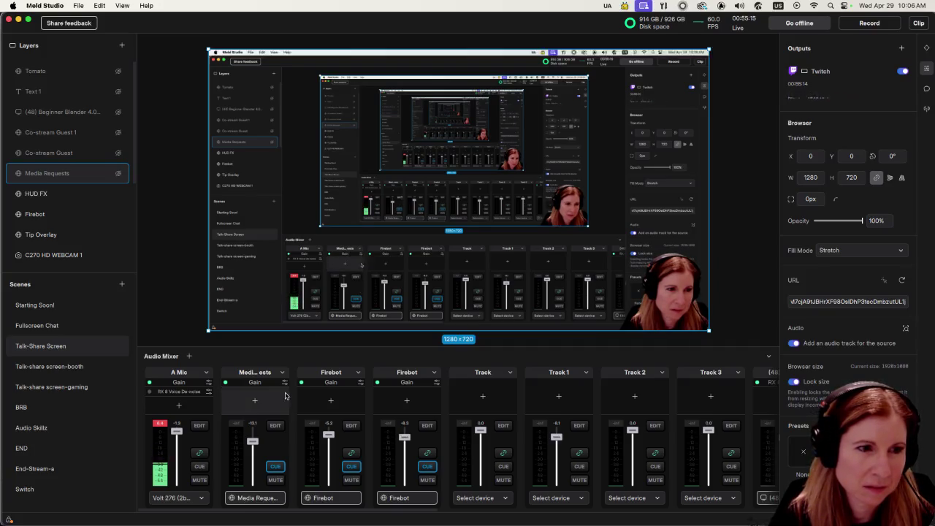
pyautogui.click(284, 373)
pyautogui.click(284, 373)
pyautogui.click(284, 373)
pyautogui.click(283, 373)
pyautogui.click(274, 426)
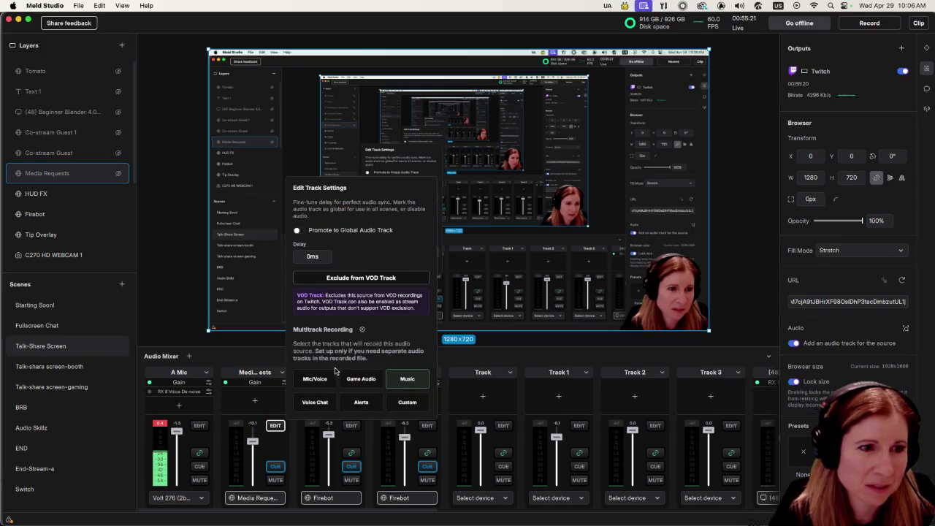
# Step: Unlink the Media Requests track from the global audio state and toggle its monitoring
pyautogui.press('Escape')
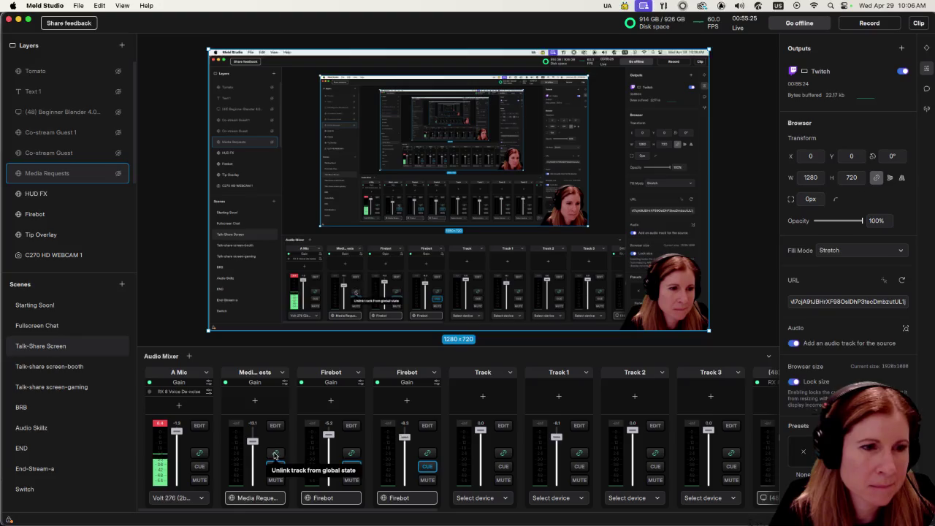
pyautogui.click(275, 453)
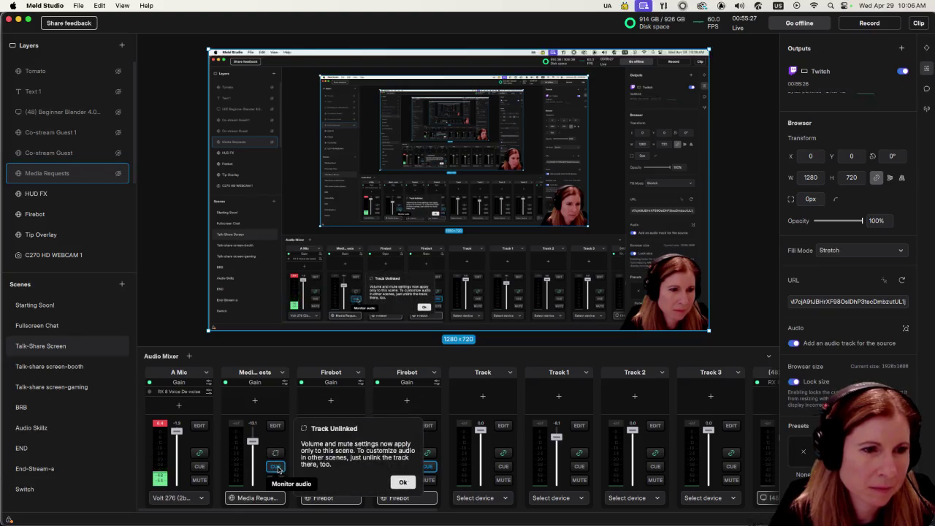
pyautogui.click(277, 467)
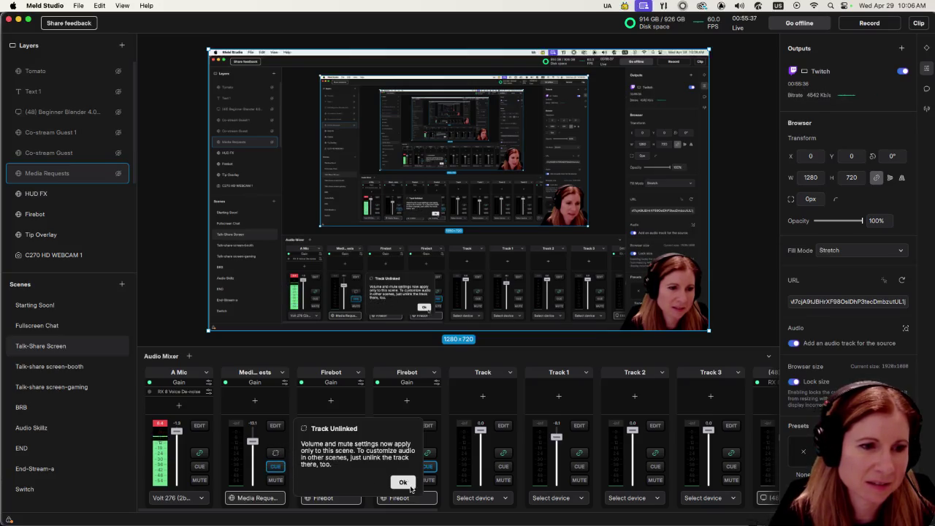
pyautogui.click(276, 454)
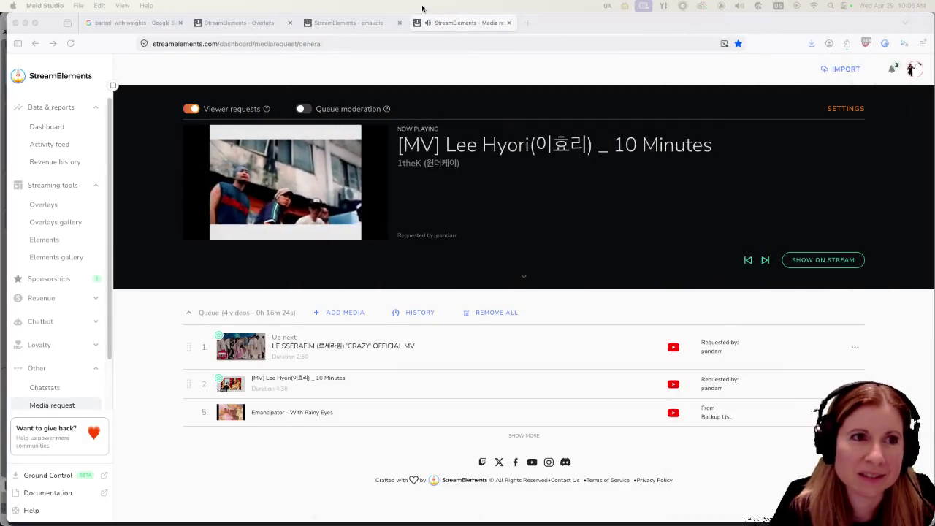
# Step: Copy the Song Requests overlay URL from the StreamElements editor and return to Meld Studio
pyautogui.click(344, 22)
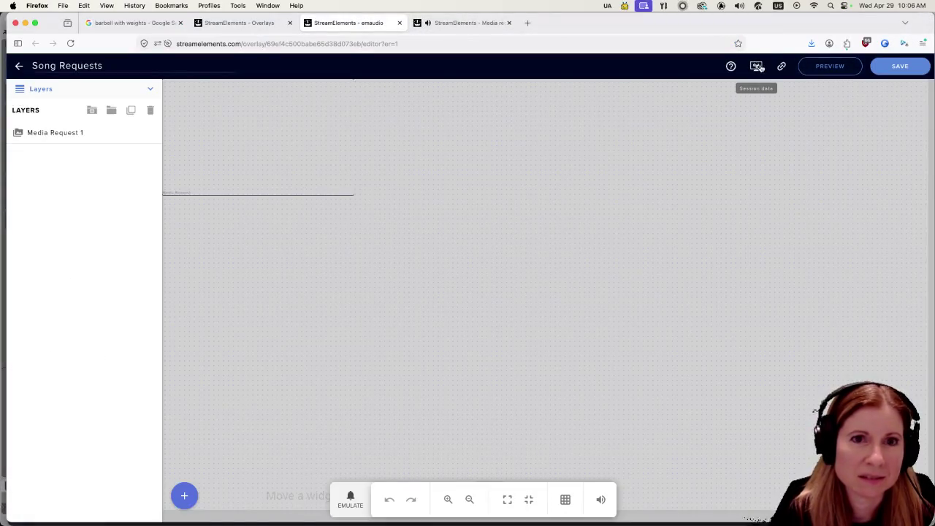
pyautogui.click(782, 65)
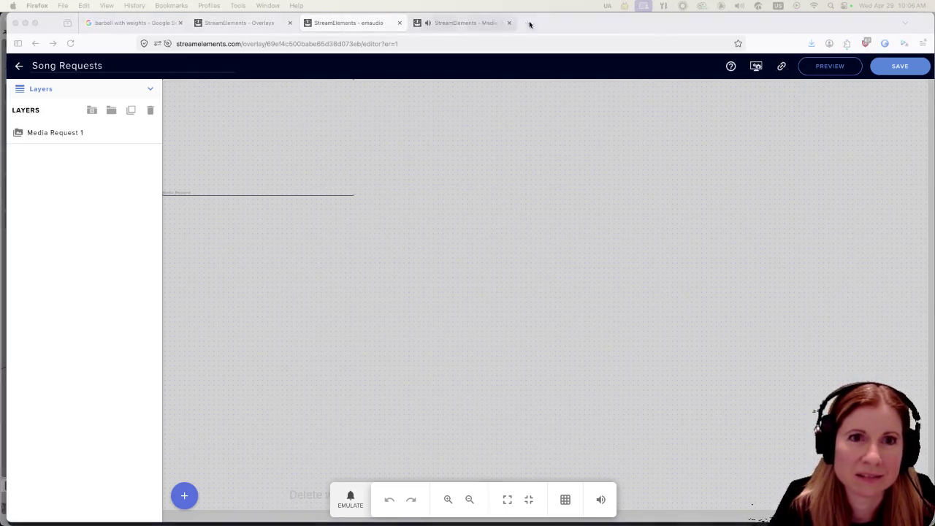
pyautogui.press('super+Tab')
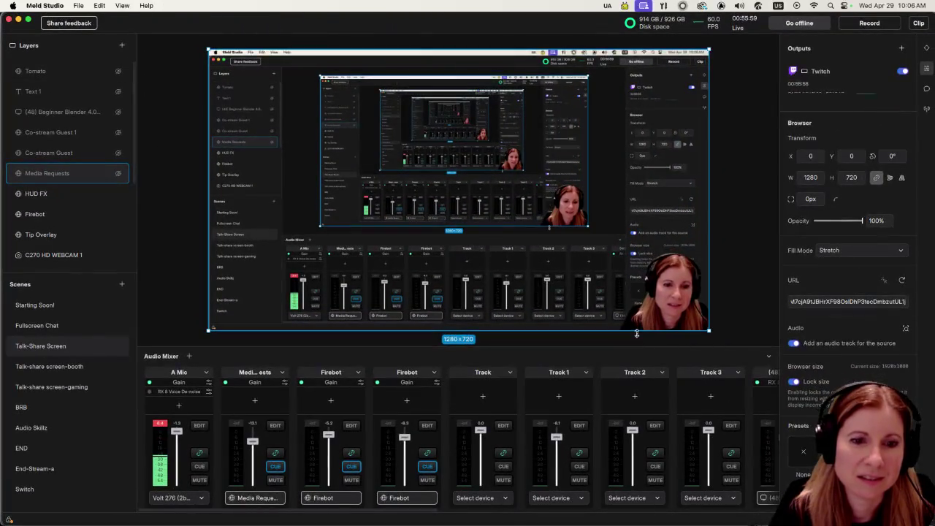
# Step: Paste the copied overlay URL into the Media Requests browser source and give it its own audio track
pyautogui.click(848, 301)
pyautogui.press('super+a')
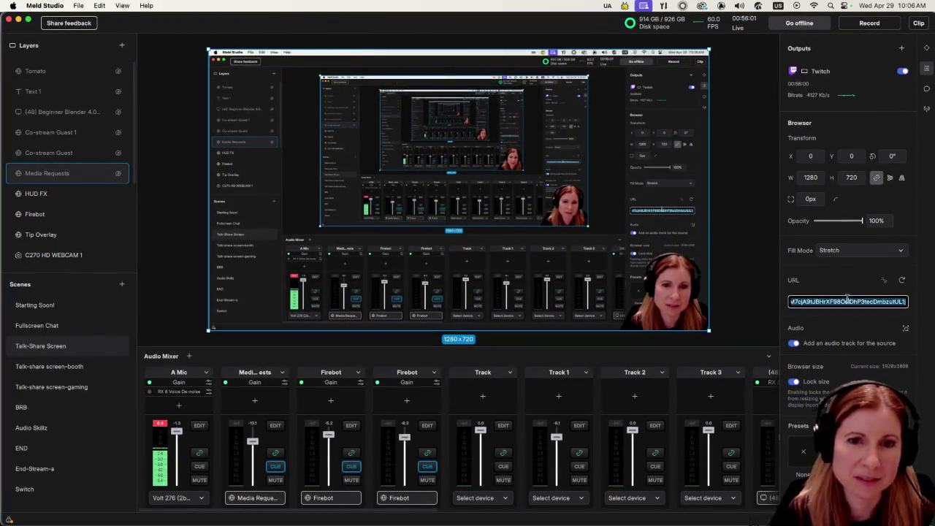
pyautogui.press('super+v')
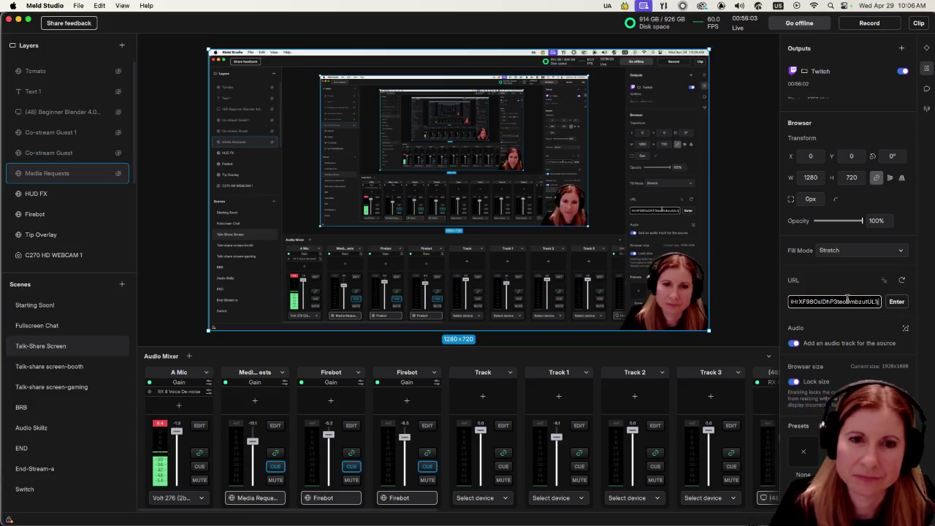
pyautogui.click(897, 301)
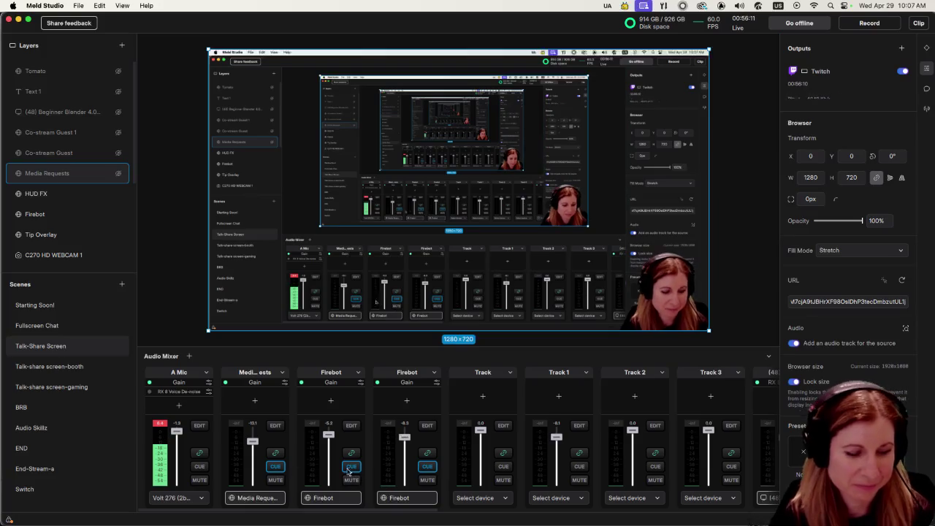
pyautogui.click(793, 344)
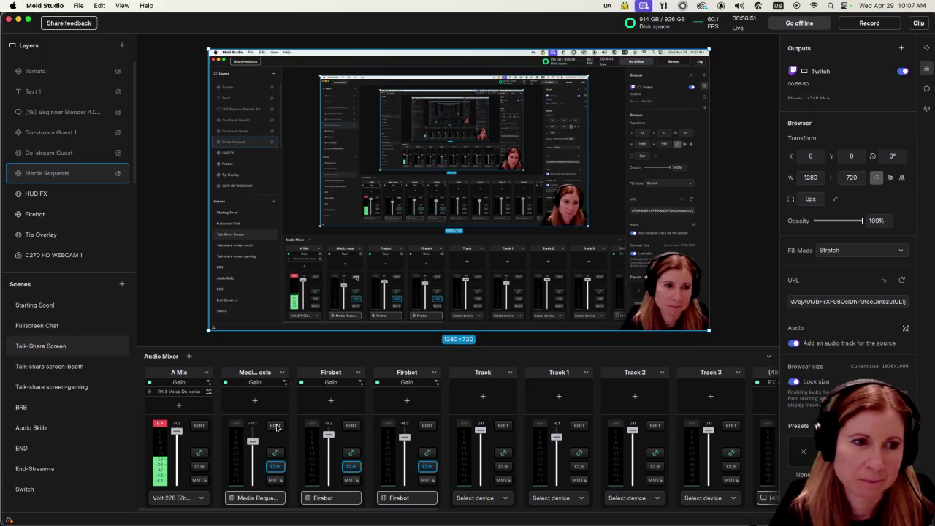
# Step: Check the Media Requests track settings and mixer strips, then switch from the studio to the browser
pyautogui.click(275, 425)
pyautogui.click(275, 426)
pyautogui.hscroll(8, 415, 431)
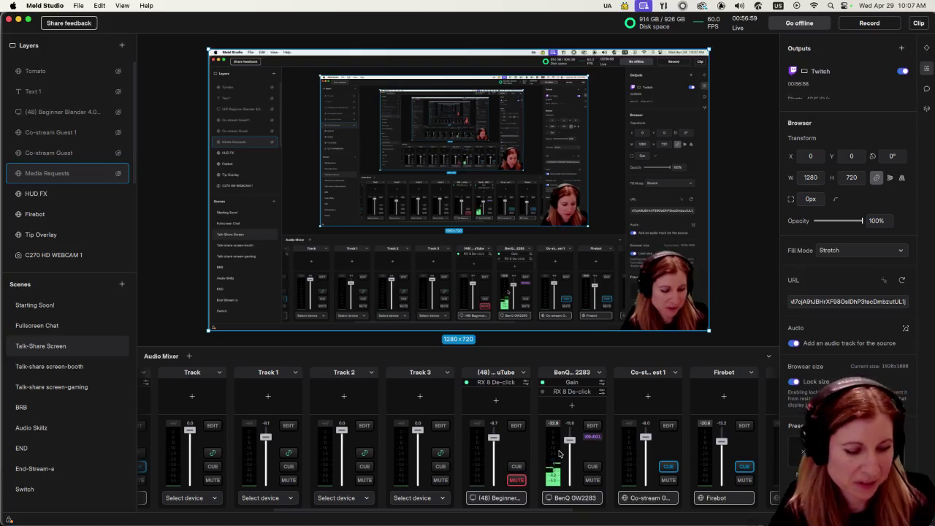
pyautogui.hscroll(-4, 559, 442)
pyautogui.hscroll(-4, 559, 431)
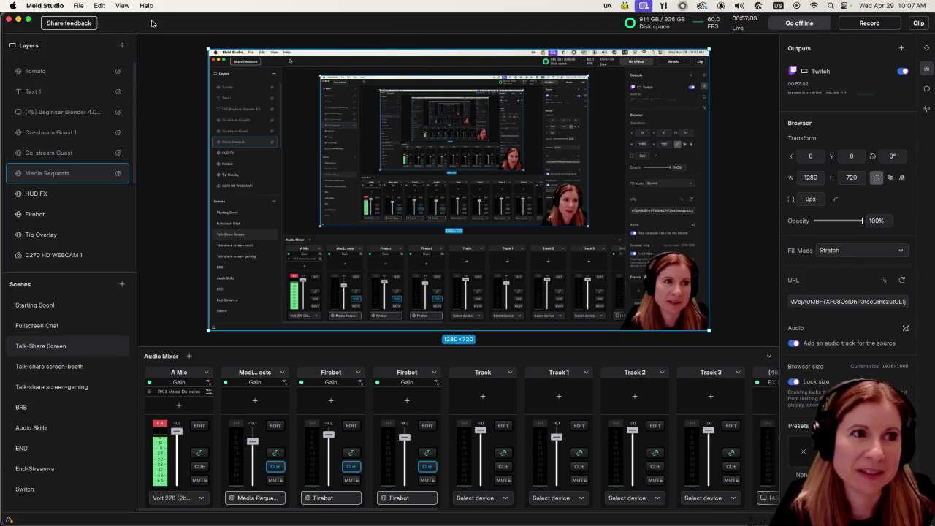
pyautogui.hotkey('ctrl', 'Left')
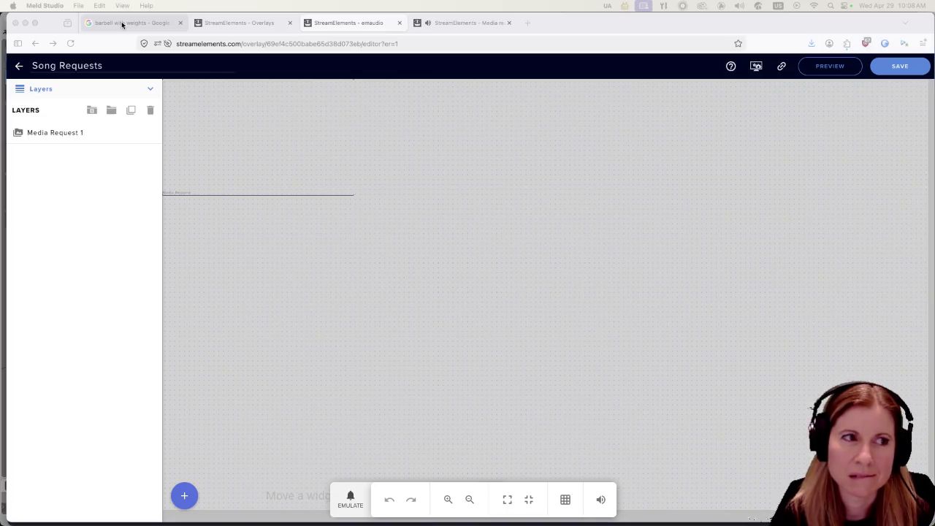
# Step: Switch between Firefox tabs to compare the overlays dashboard and the media request queue
pyautogui.click(306, 161)
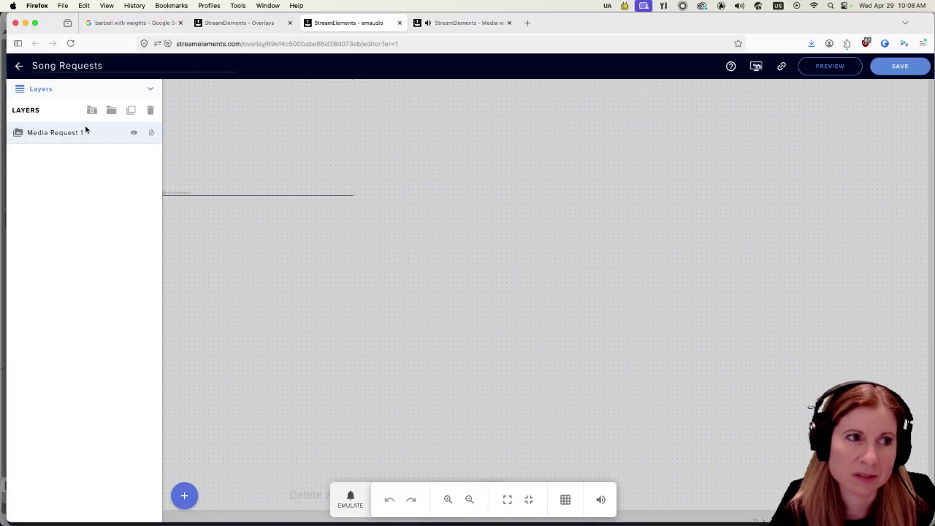
pyautogui.click(246, 27)
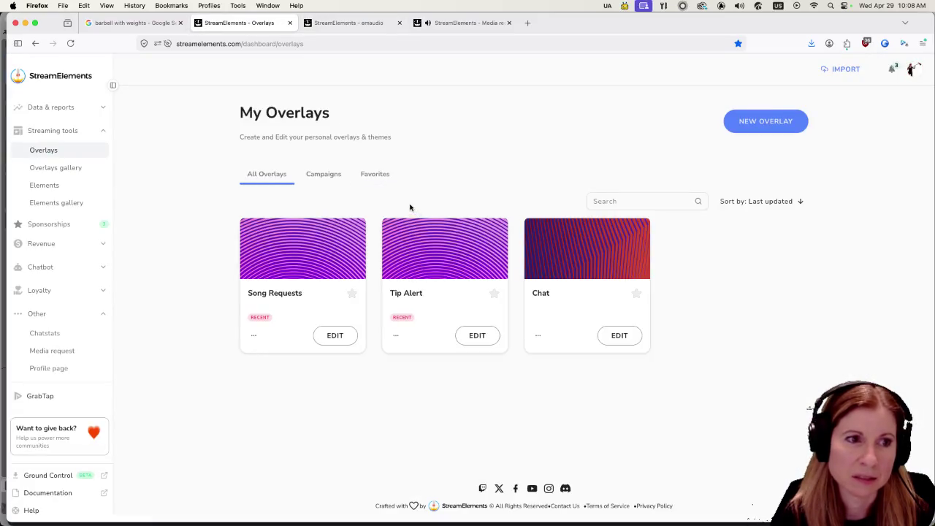
pyautogui.click(463, 23)
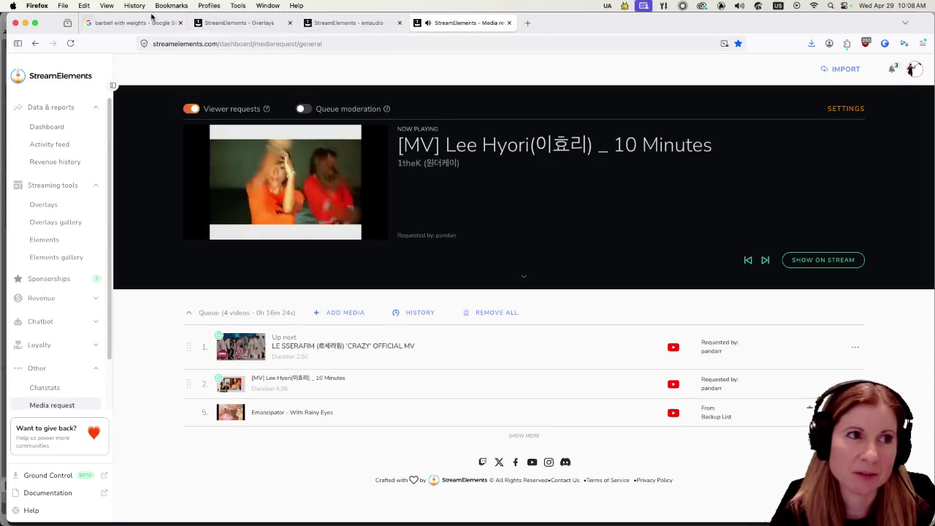
pyautogui.moveTo(144, 22)
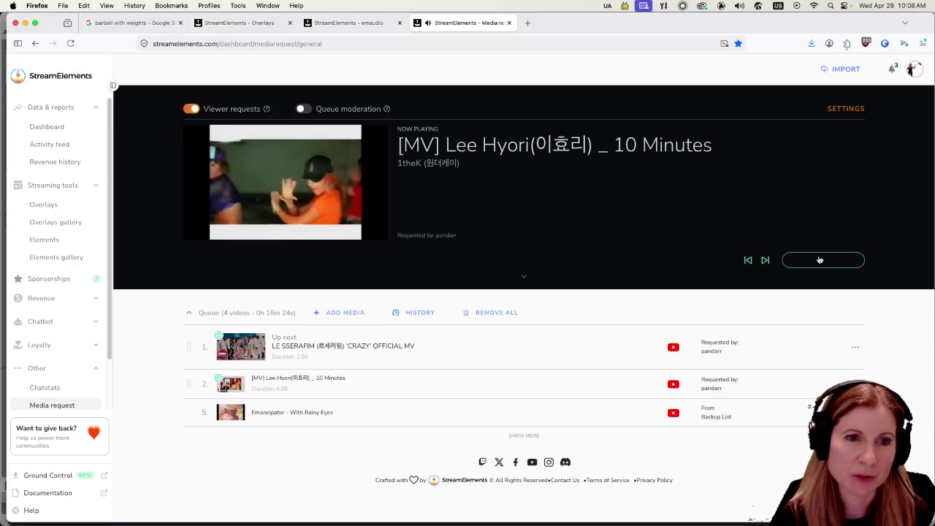
pyautogui.moveTo(252, 128)
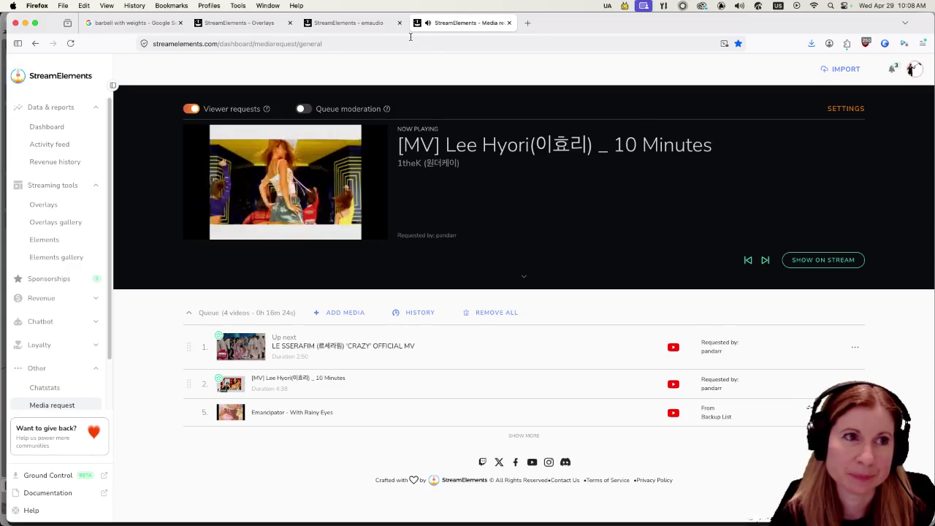
pyautogui.click(241, 24)
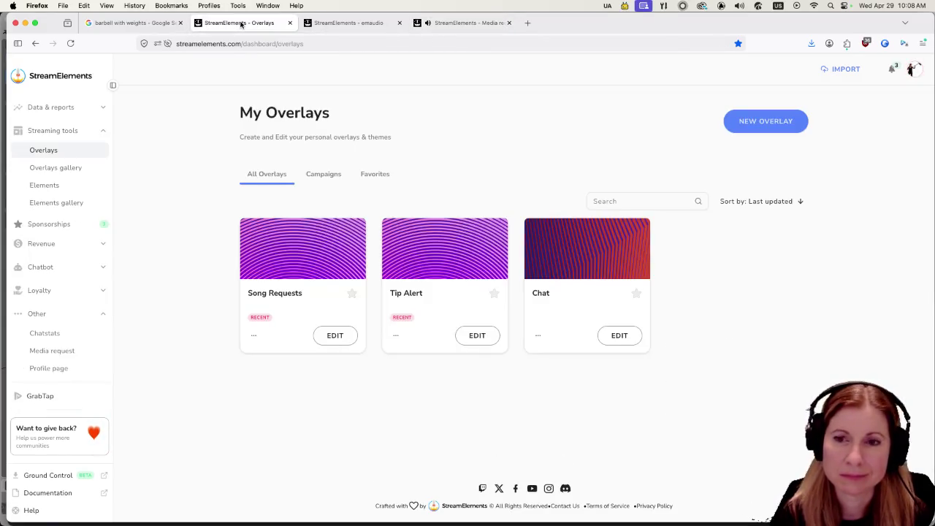
pyautogui.click(138, 24)
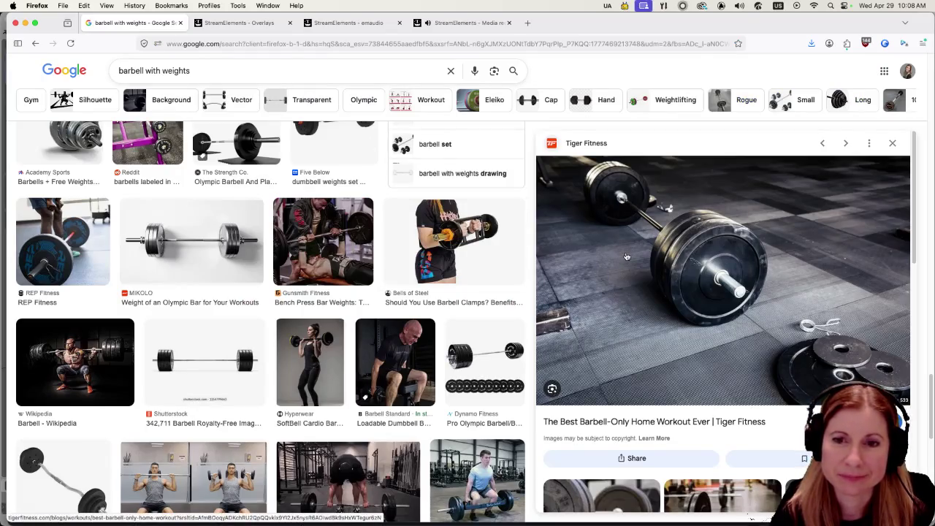
pyautogui.click(351, 22)
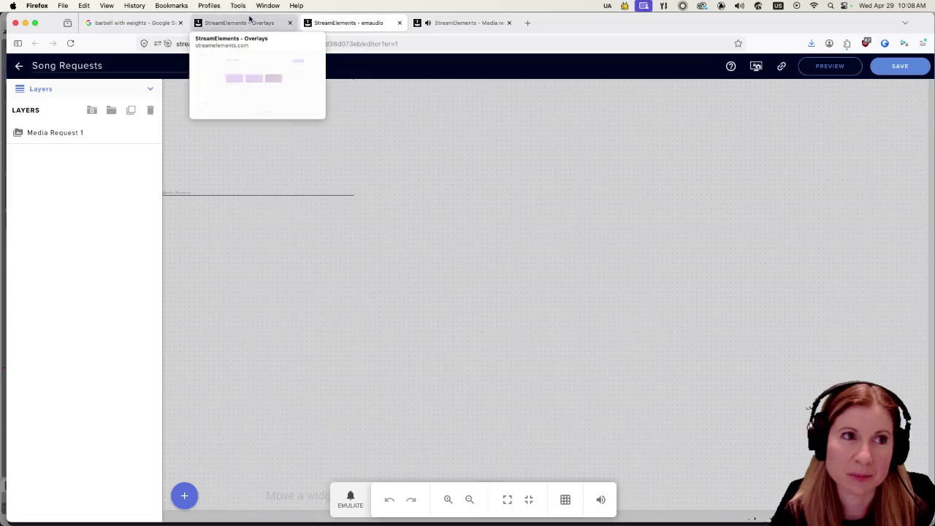
pyautogui.click(247, 22)
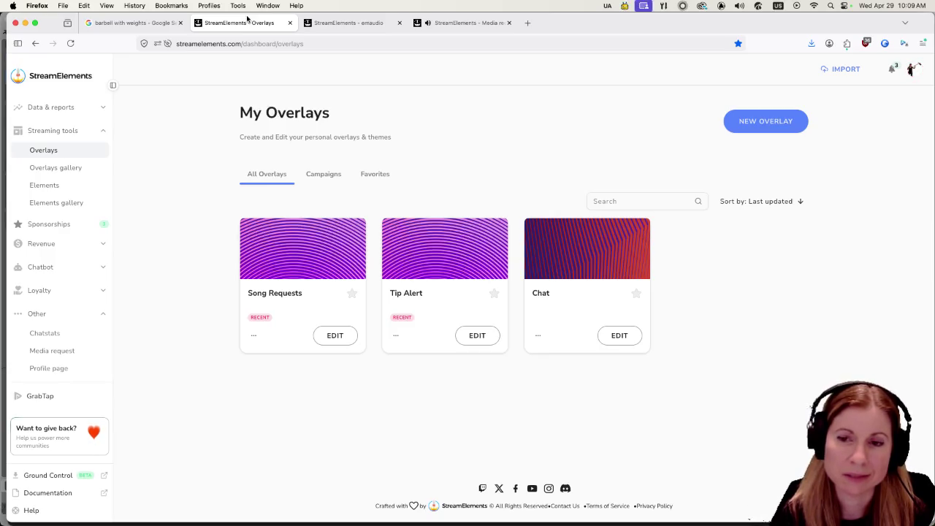
pyautogui.click(477, 21)
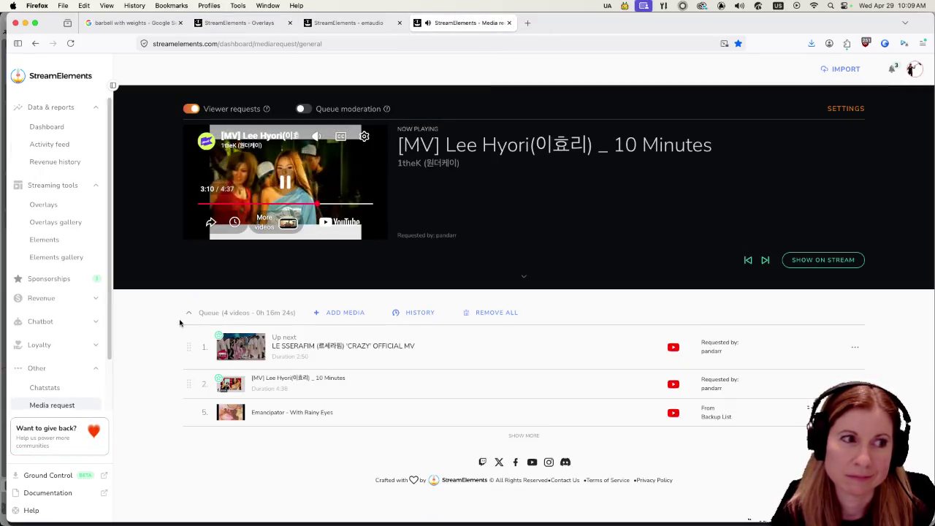
# Step: Reload the Media request page through Overlays and Media request in the StreamElements sidebar
pyautogui.scroll(-2, 42, 390)
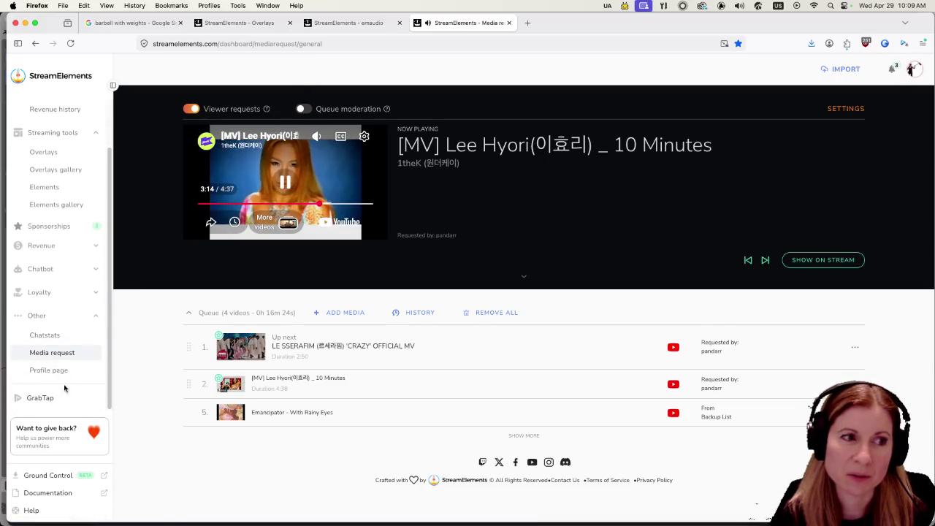
pyautogui.click(51, 152)
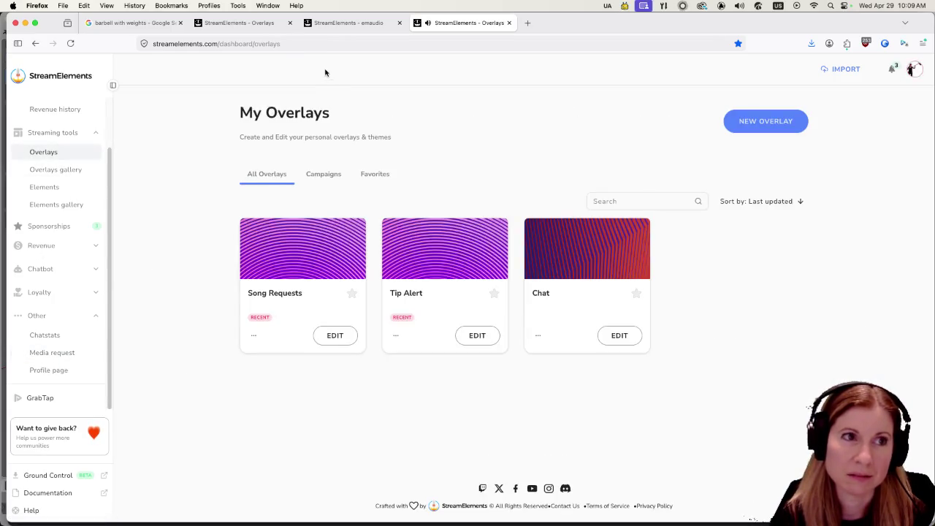
pyautogui.click(241, 24)
pyautogui.click(352, 24)
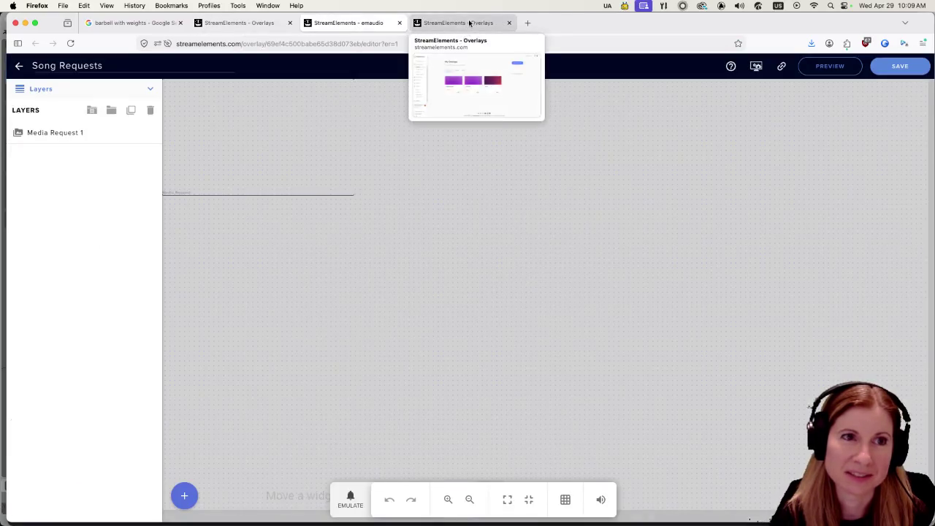
pyautogui.click(468, 24)
pyautogui.click(52, 352)
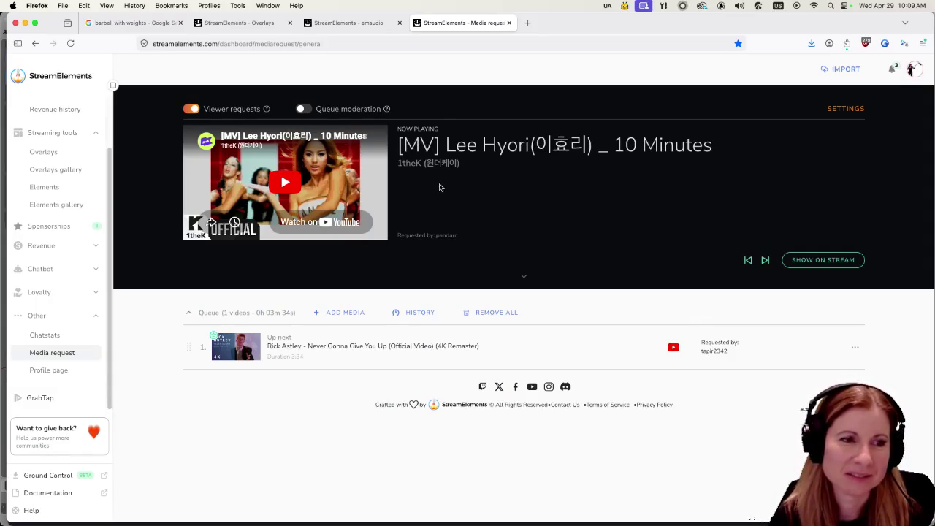
# Step: Check the media request settings, then go back and open My Overlays from the sidebar
pyautogui.click(838, 114)
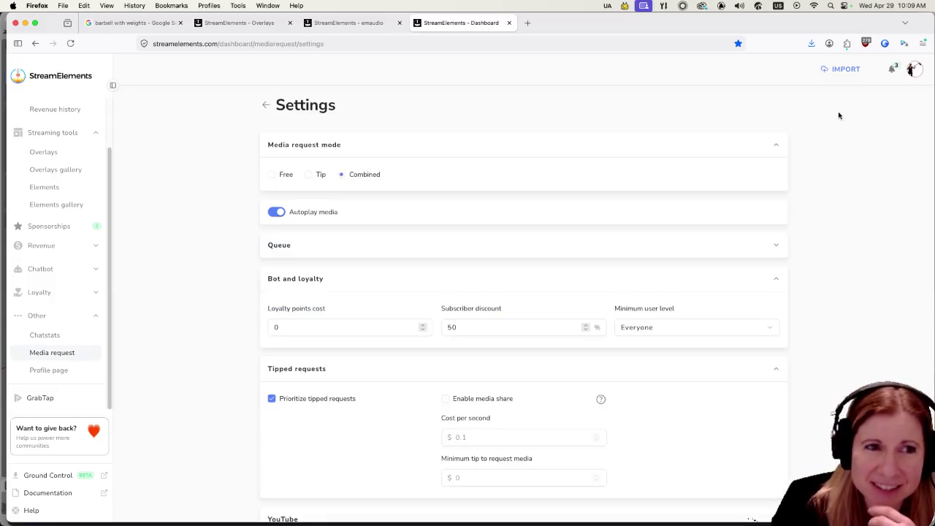
pyautogui.click(266, 105)
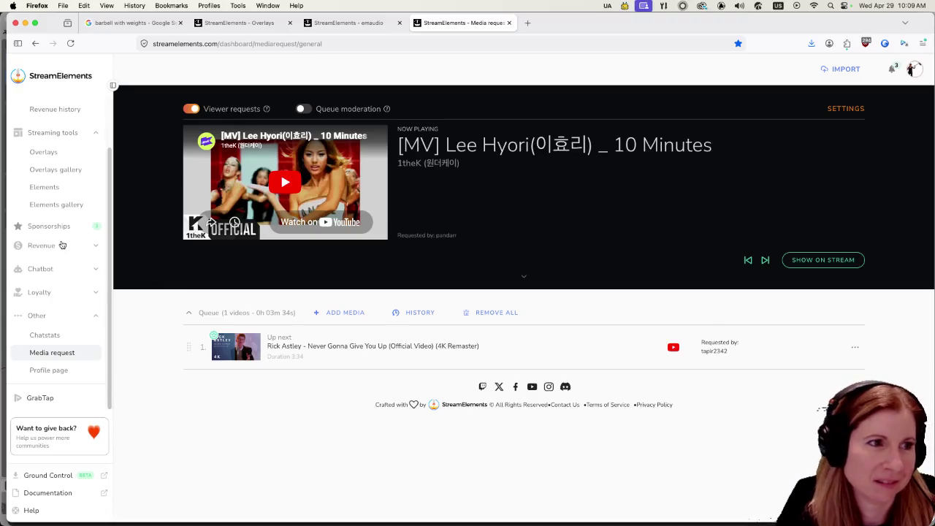
pyautogui.scroll(3, 56, 219)
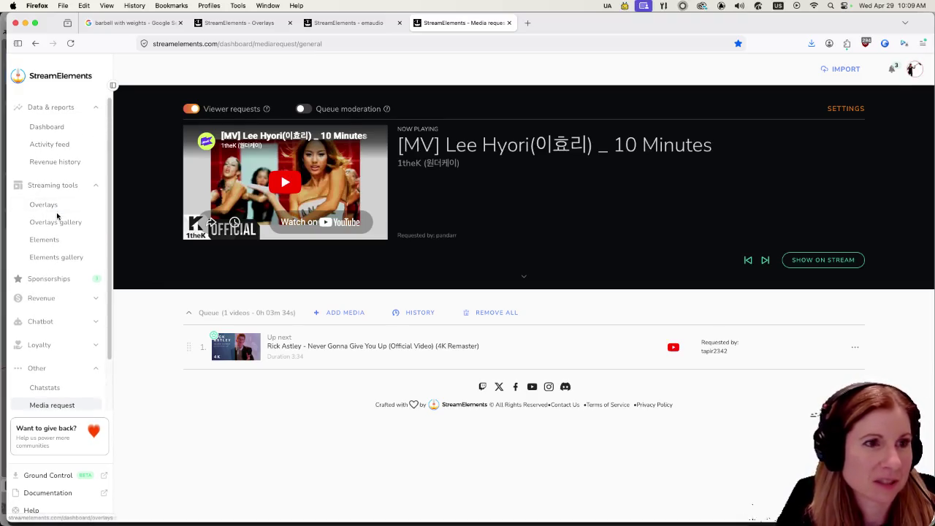
pyautogui.scroll(-3, 62, 206)
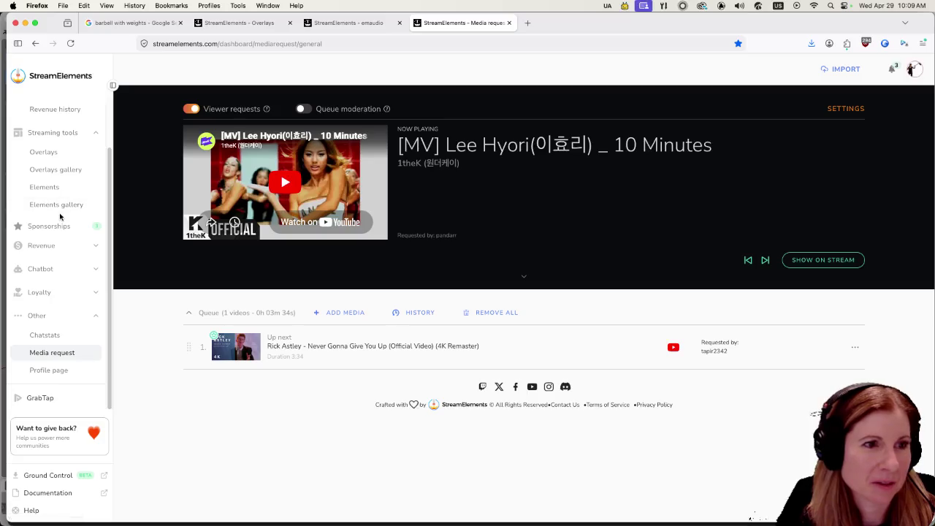
pyautogui.click(52, 152)
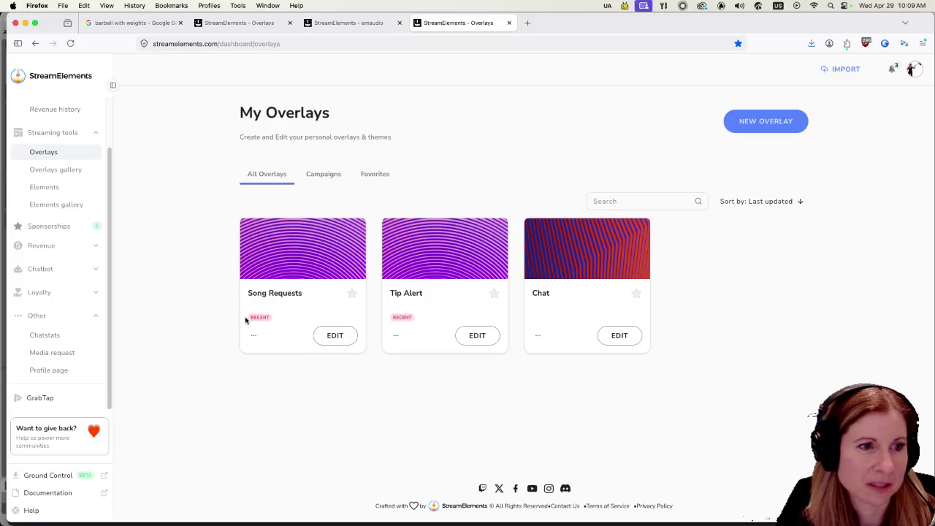
# Step: Edit Song Requests, reviewing the Media Request 1 widget's text and display settings without leaving
pyautogui.click(335, 336)
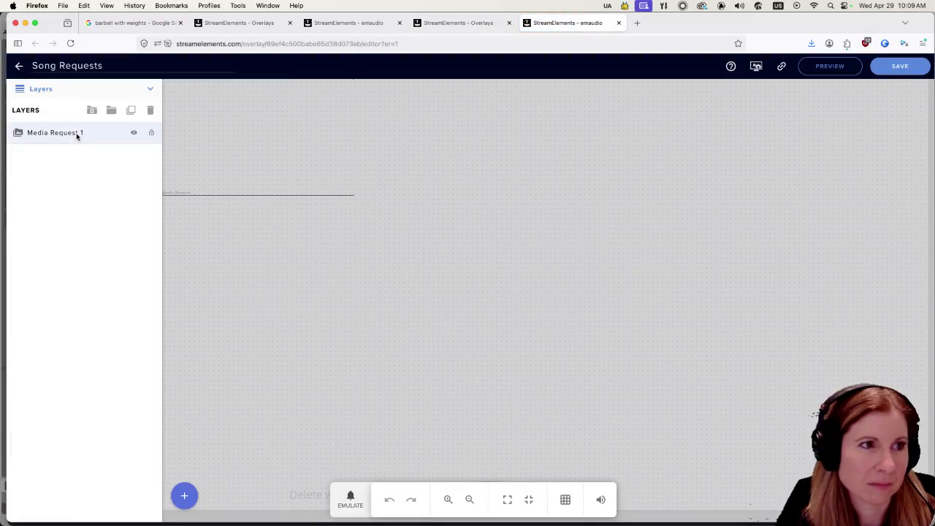
pyautogui.click(75, 132)
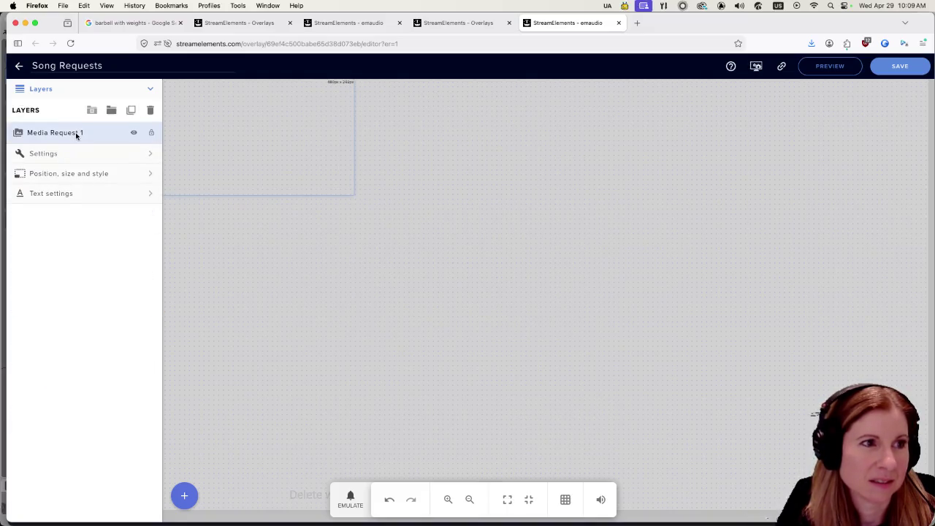
pyautogui.click(70, 194)
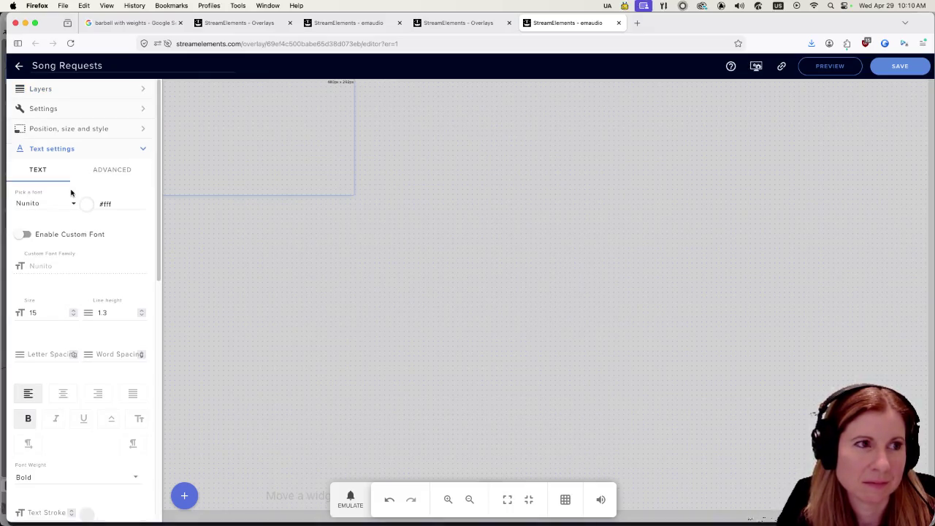
pyautogui.click(55, 111)
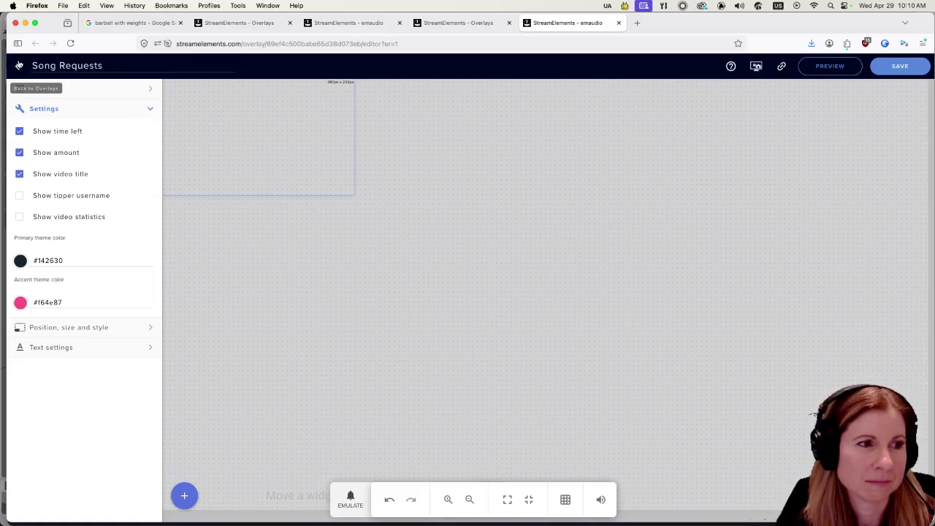
pyautogui.click(19, 66)
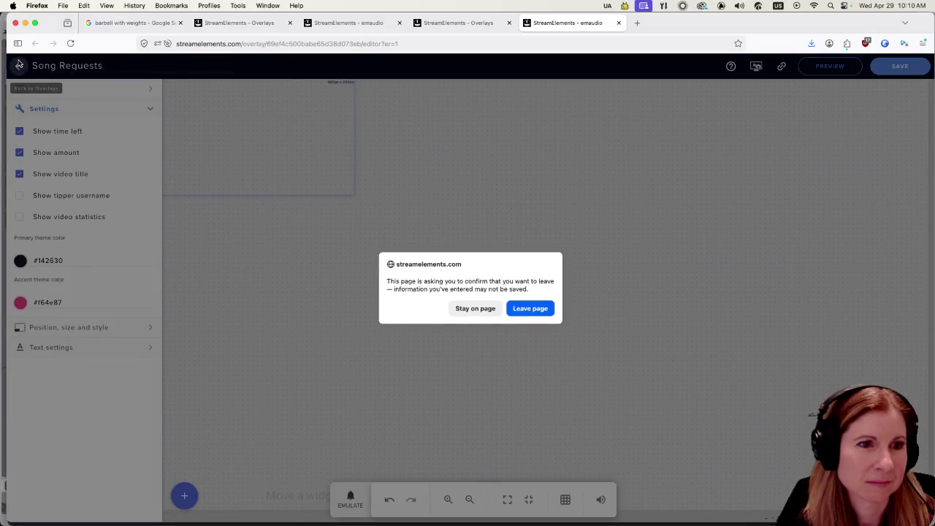
pyautogui.click(462, 310)
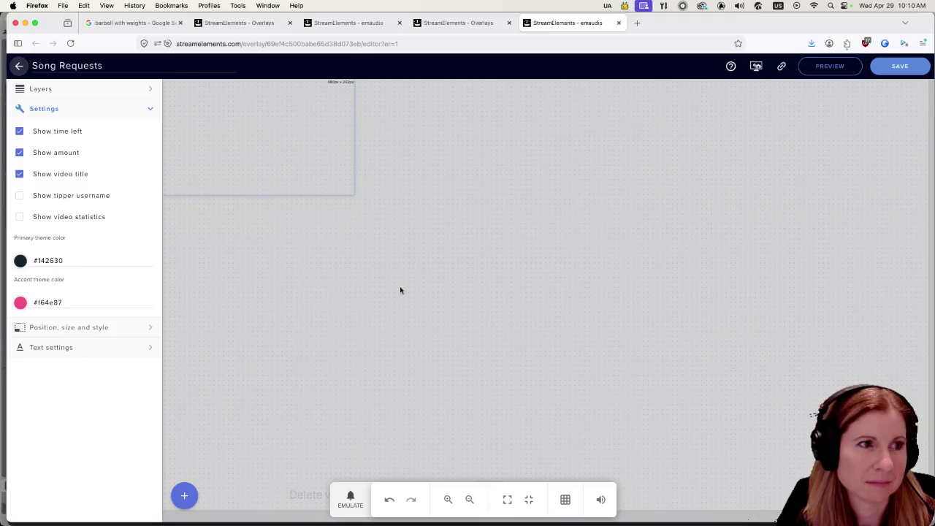
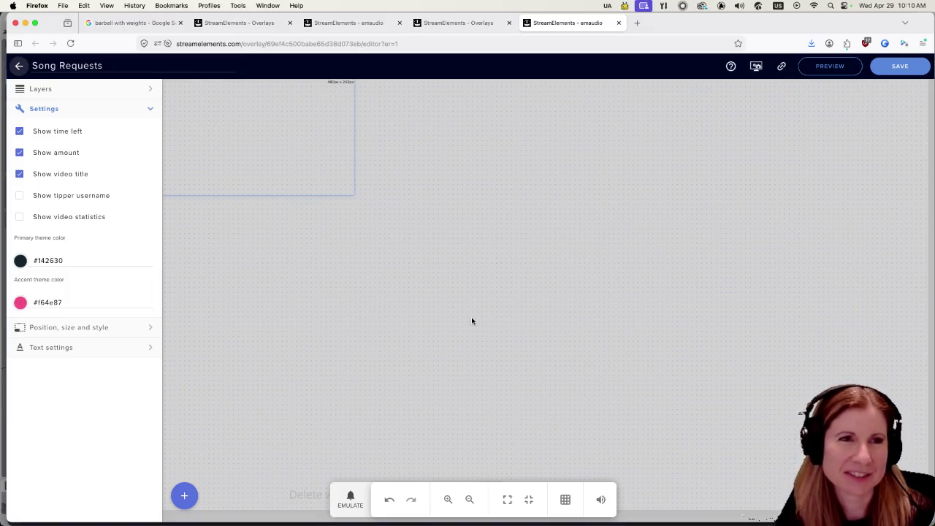
# Step: From My Overlays, go through the Song Requests card's menu to the Media request page
pyautogui.click(458, 24)
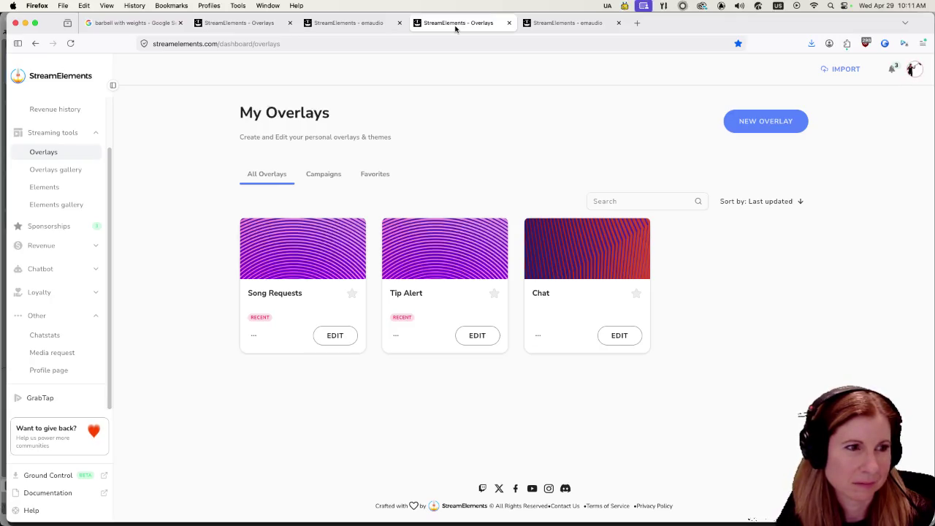
pyautogui.click(254, 335)
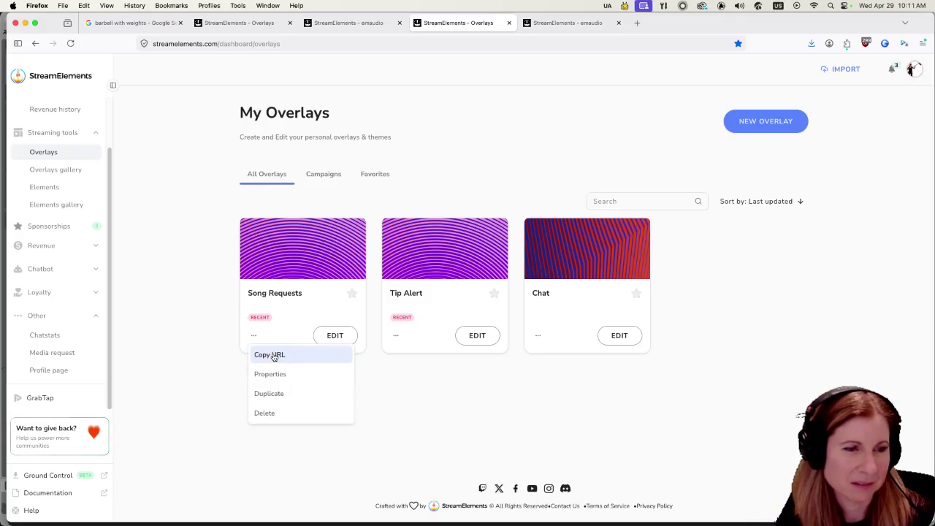
pyautogui.click(74, 354)
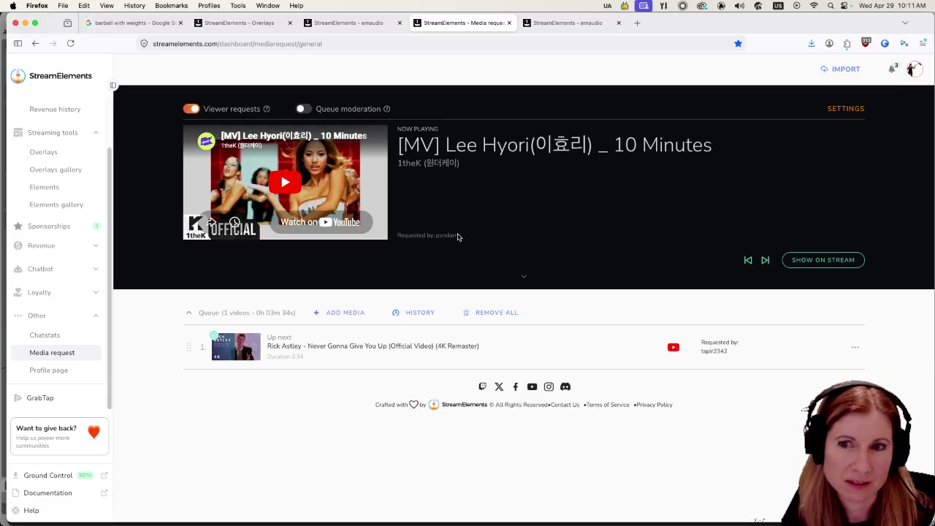
# Step: Create a new overlay at 1080p resolution
pyautogui.click(46, 155)
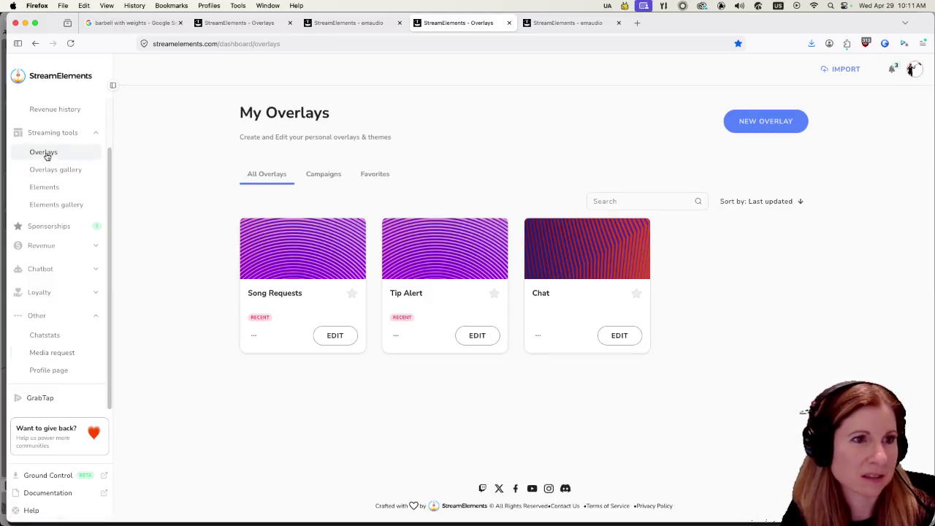
pyautogui.click(764, 120)
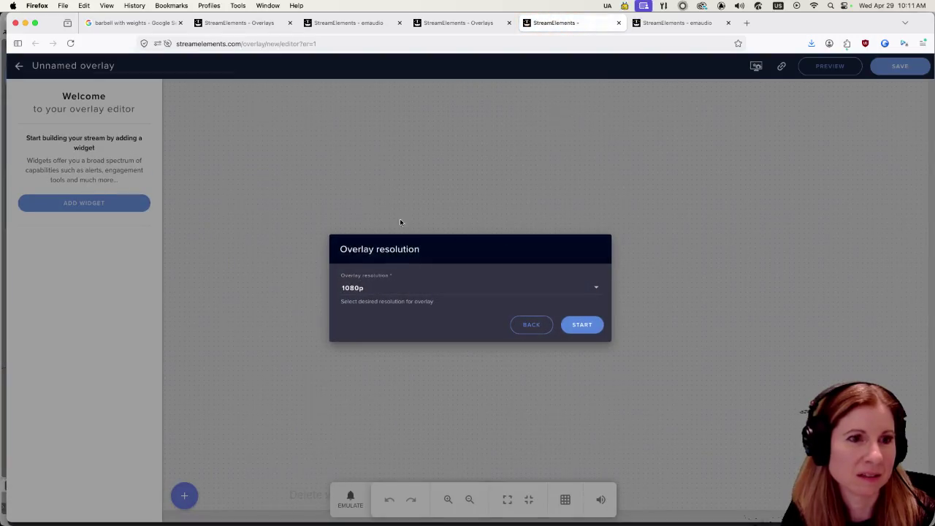
pyautogui.click(591, 324)
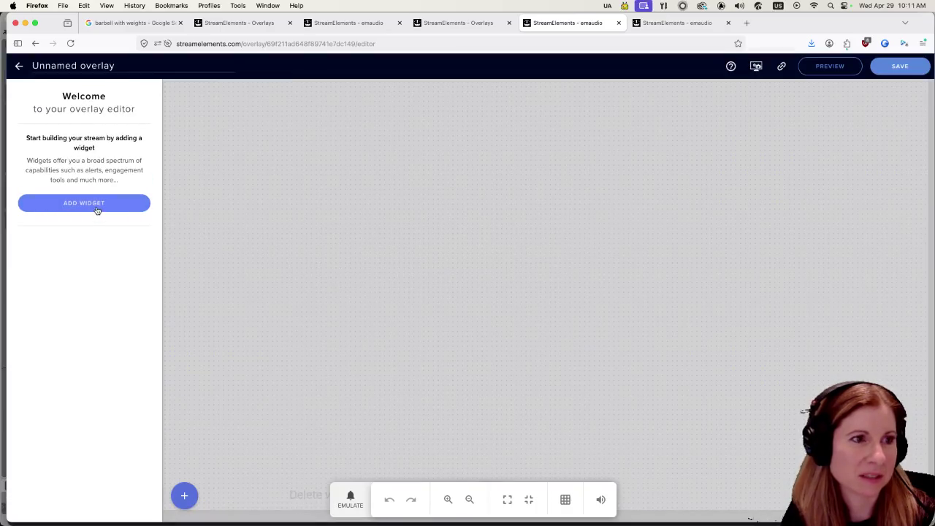
# Step: Add an Engagement > Media Request widget to the new overlay
pyautogui.click(97, 205)
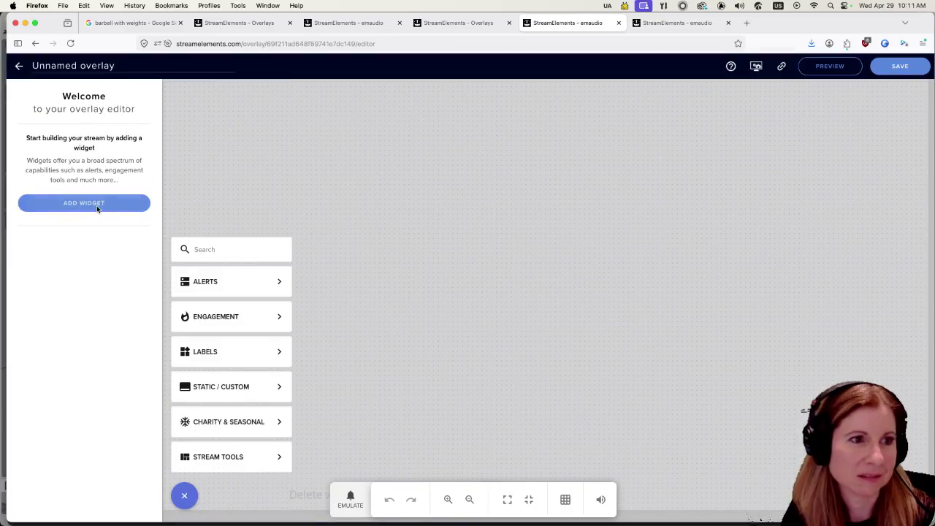
pyautogui.moveTo(241, 388)
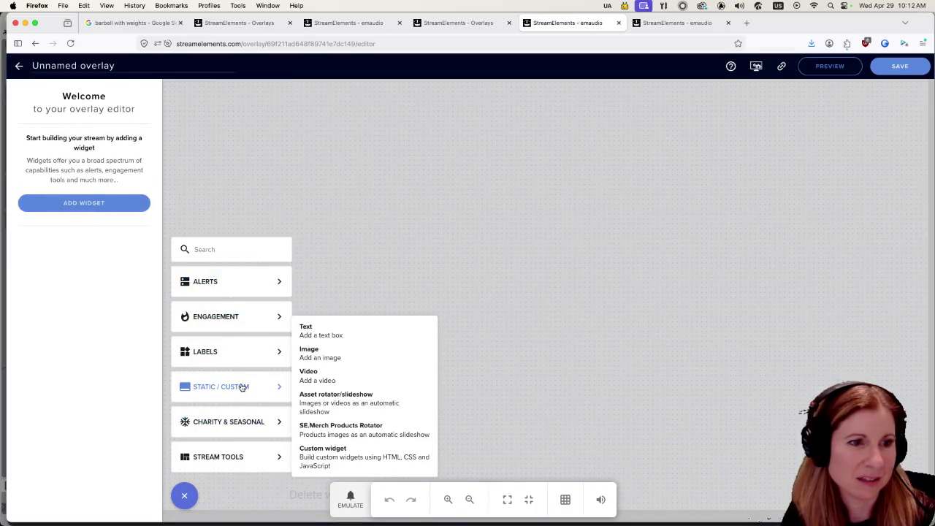
pyautogui.moveTo(229, 422)
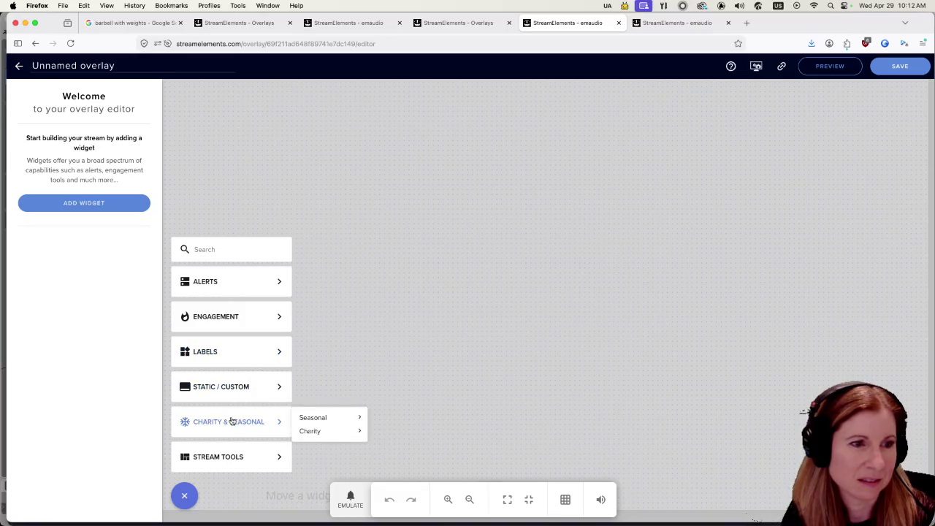
pyautogui.moveTo(232, 320)
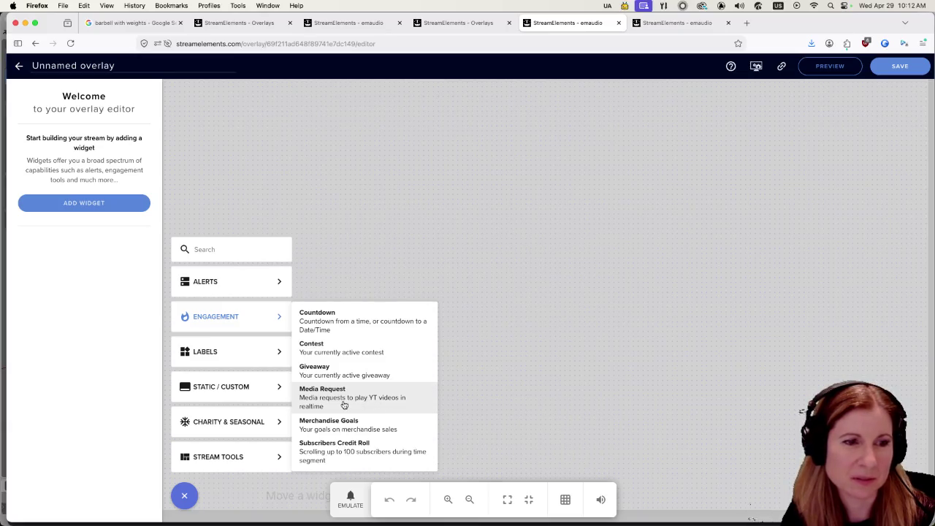
pyautogui.click(353, 400)
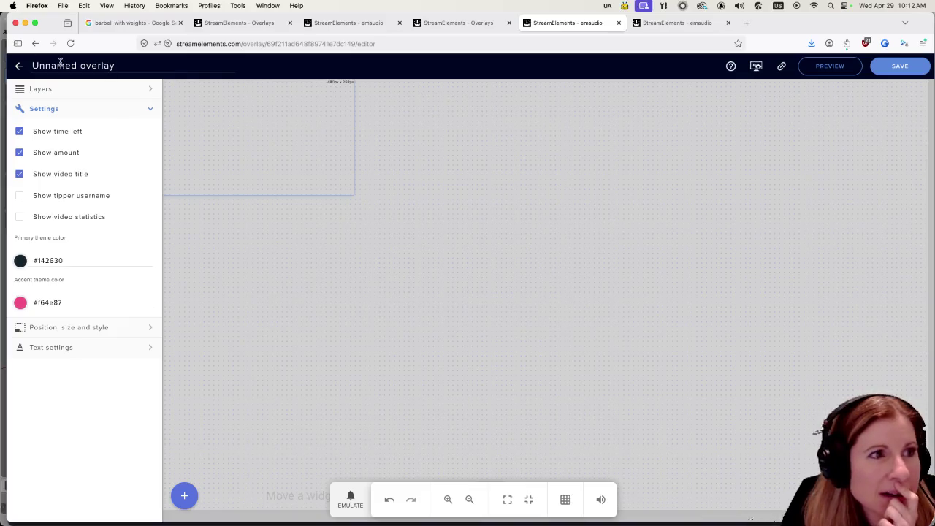
# Step: Leave the editor without saving and delete the Unnamed overlay
pyautogui.click(18, 67)
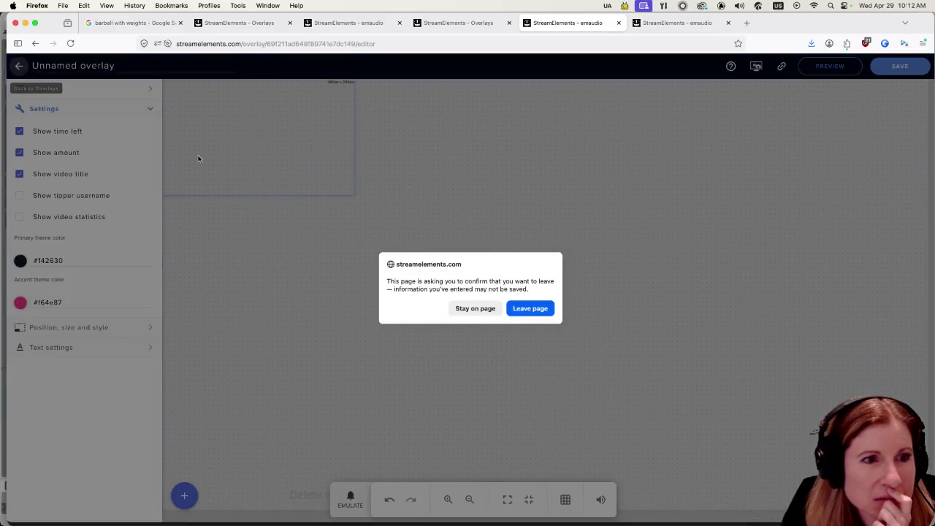
pyautogui.click(524, 308)
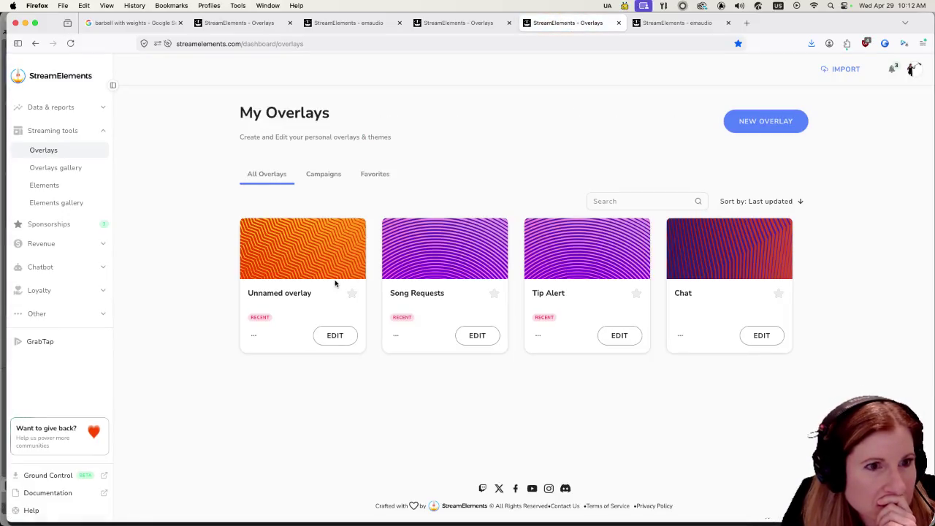
pyautogui.click(254, 338)
pyautogui.click(267, 413)
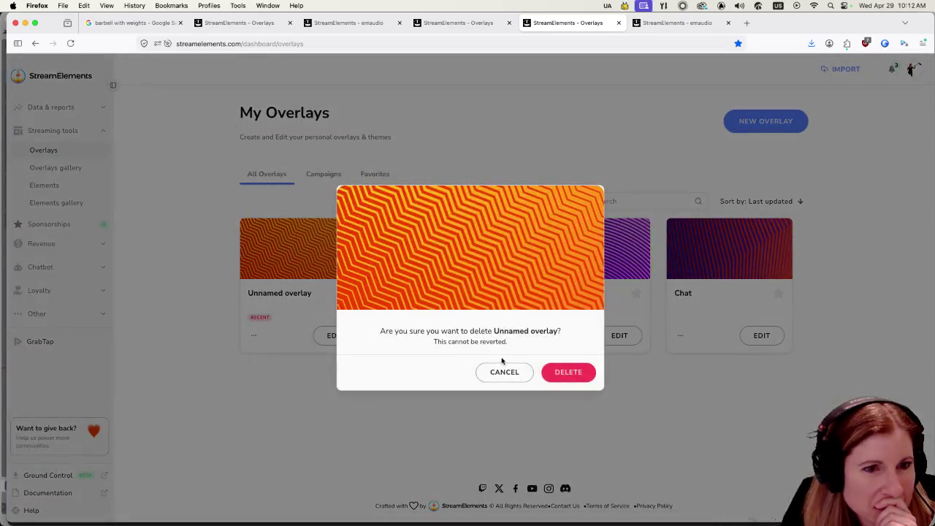
pyautogui.click(567, 373)
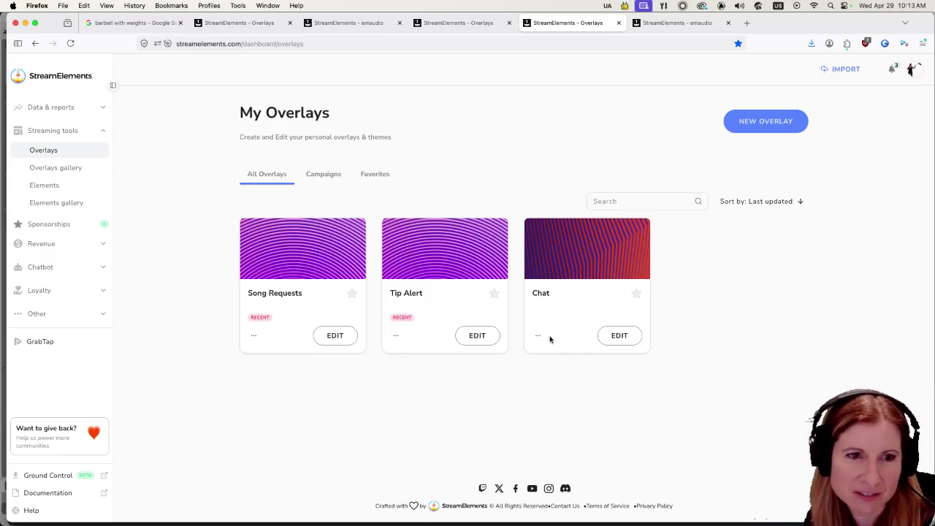
pyautogui.click(617, 336)
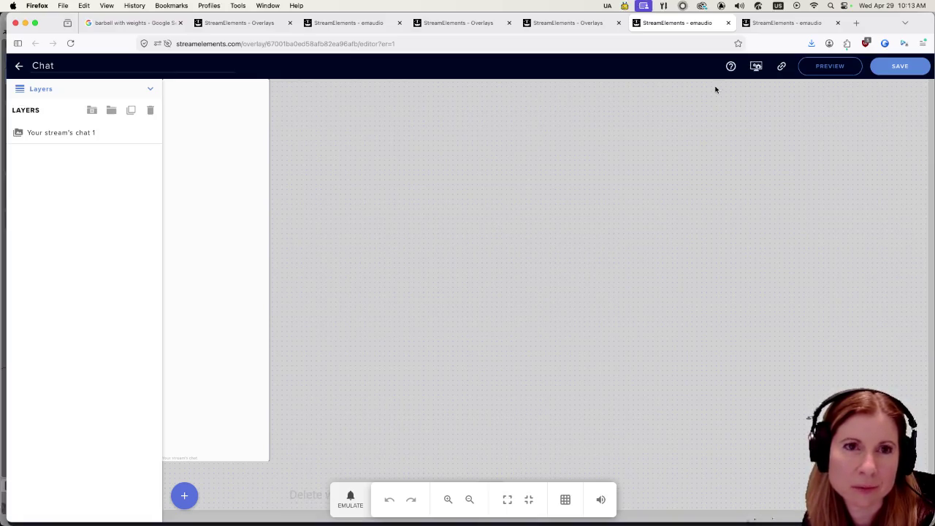
pyautogui.click(728, 23)
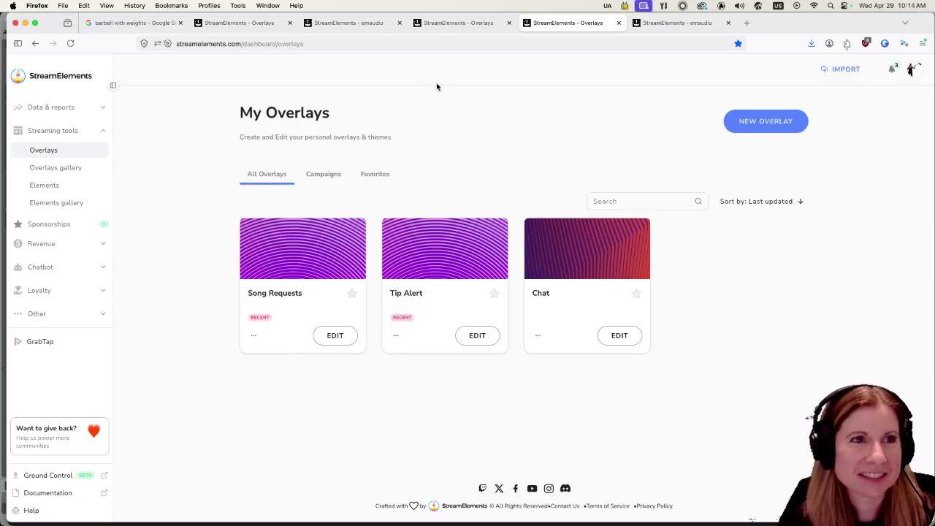
# Step: Close the duplicate Overlays browser pages, keeping only one
pyautogui.click(444, 21)
pyautogui.click(509, 23)
pyautogui.click(393, 24)
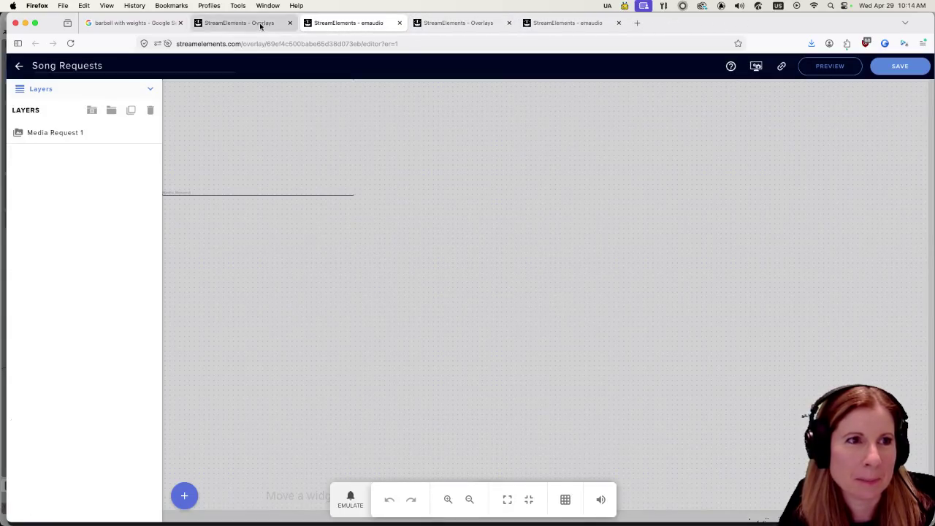
pyautogui.click(261, 25)
pyautogui.click(290, 22)
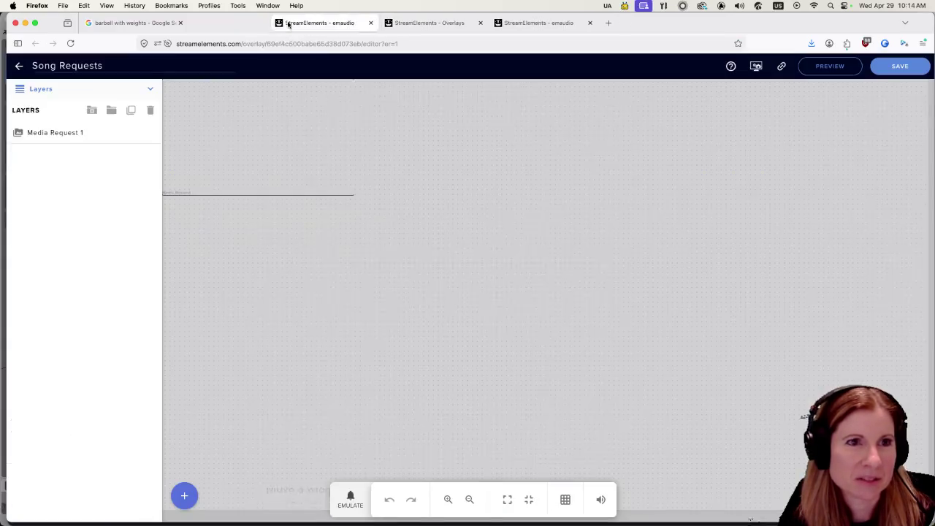
# Step: Exit the Song Requests editor and go to Other > Media request
pyautogui.click(19, 66)
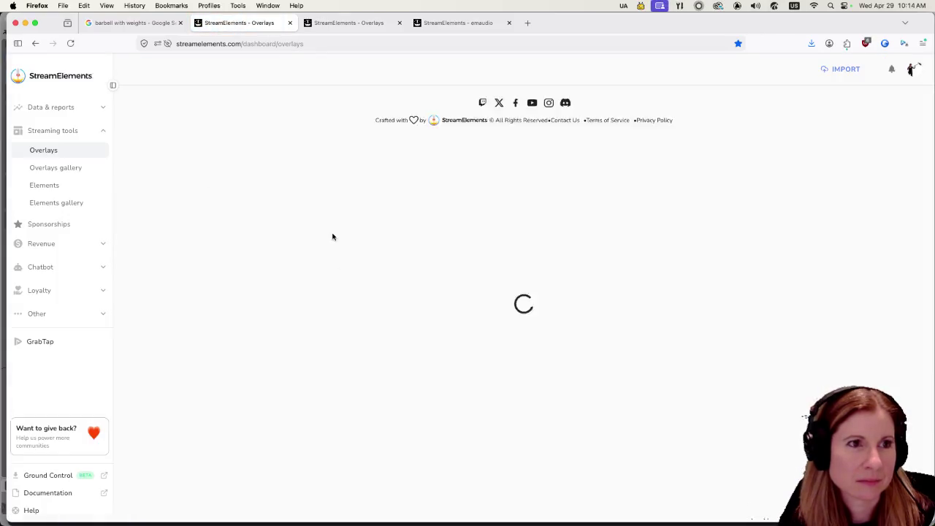
pyautogui.click(36, 314)
pyautogui.click(52, 350)
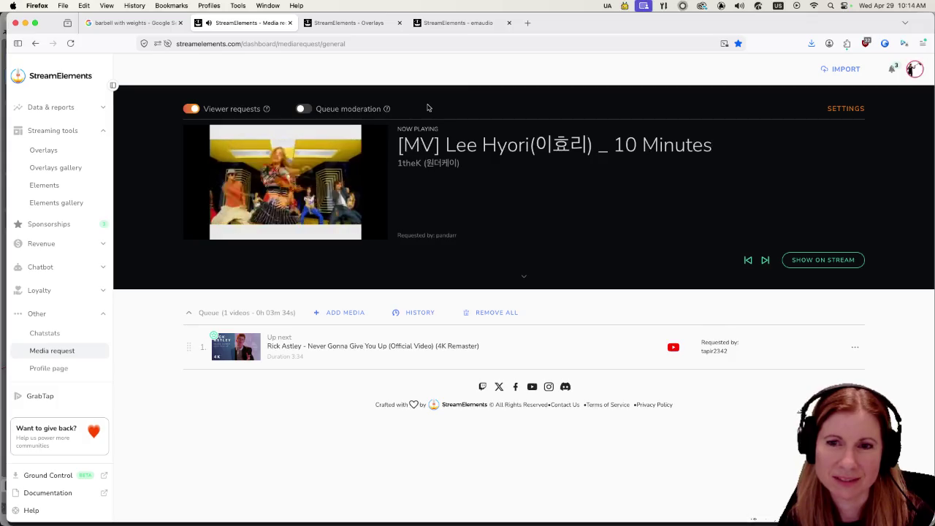
# Step: Switch to the Google Images barbell search, then bring Meld Studio forward with Cmd+Tab
pyautogui.click(136, 25)
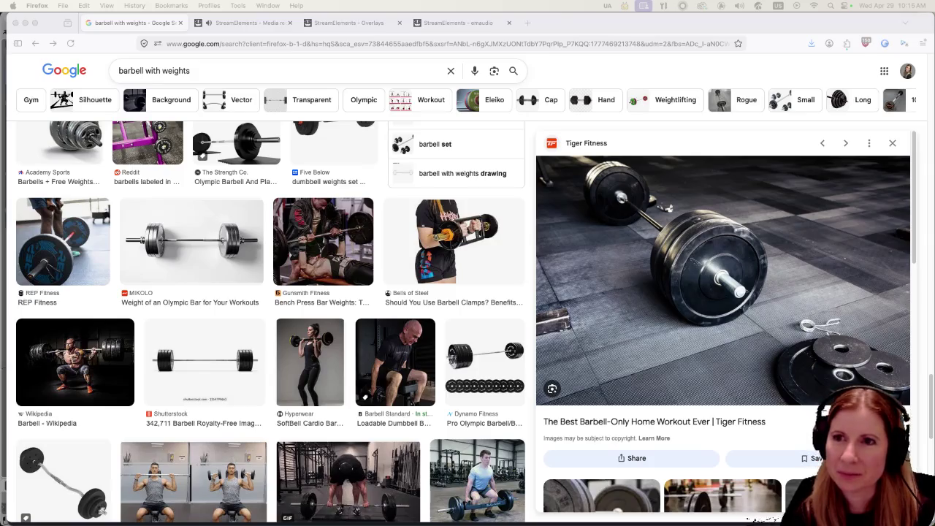
pyautogui.press('super+Tab')
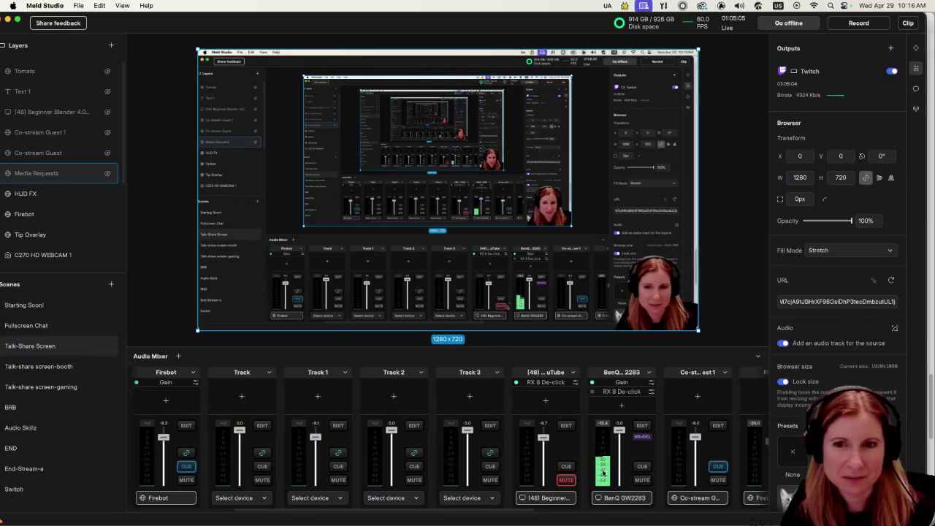
pyautogui.hscroll(-5, 482, 466)
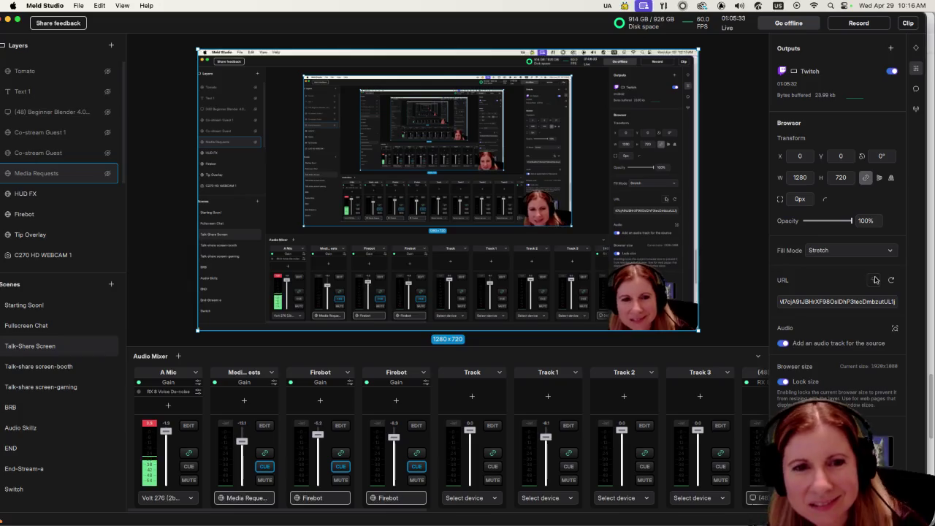
# Step: Replace the Media Requests browser source URL with the StreamElements overlay address, then go to BRB
pyautogui.click(849, 296)
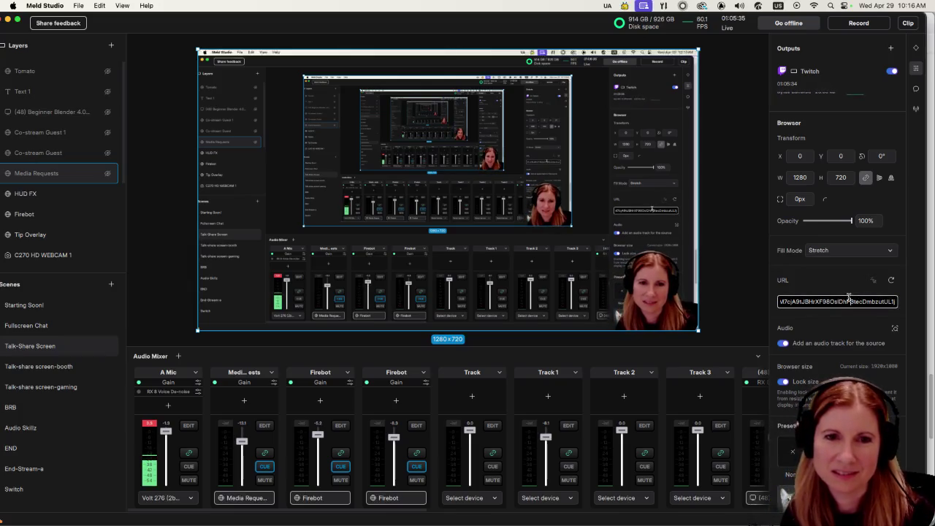
pyautogui.tripleClick(832, 299)
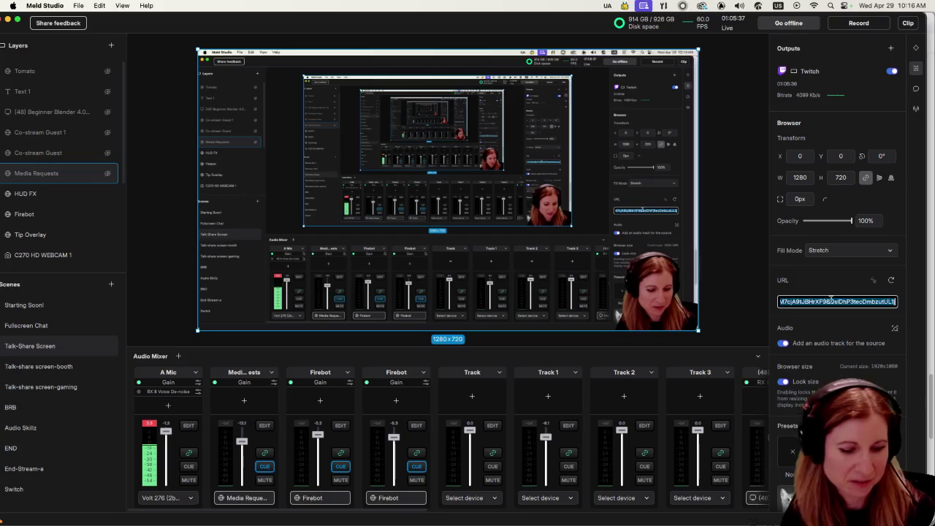
pyautogui.scroll(-2, 831, 301)
pyautogui.scroll(2, 830, 304)
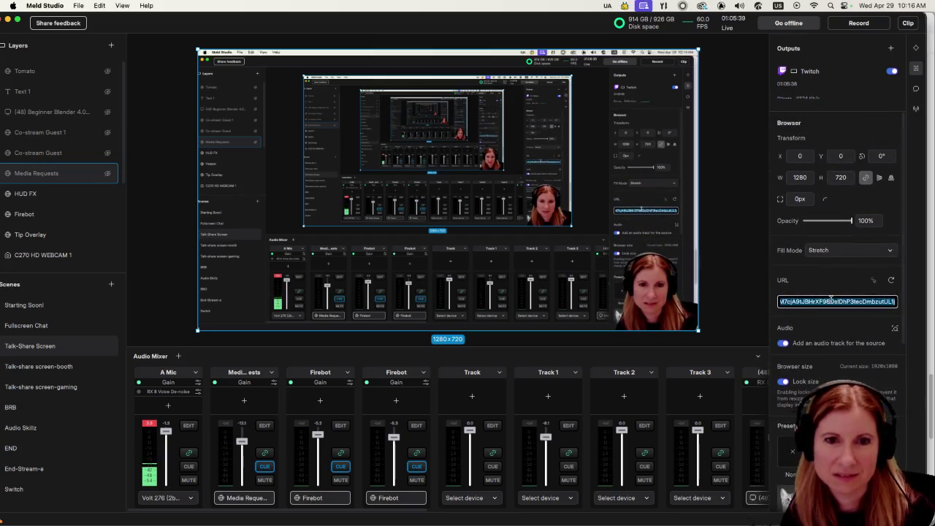
pyautogui.hotkey('ctrl', 'v')
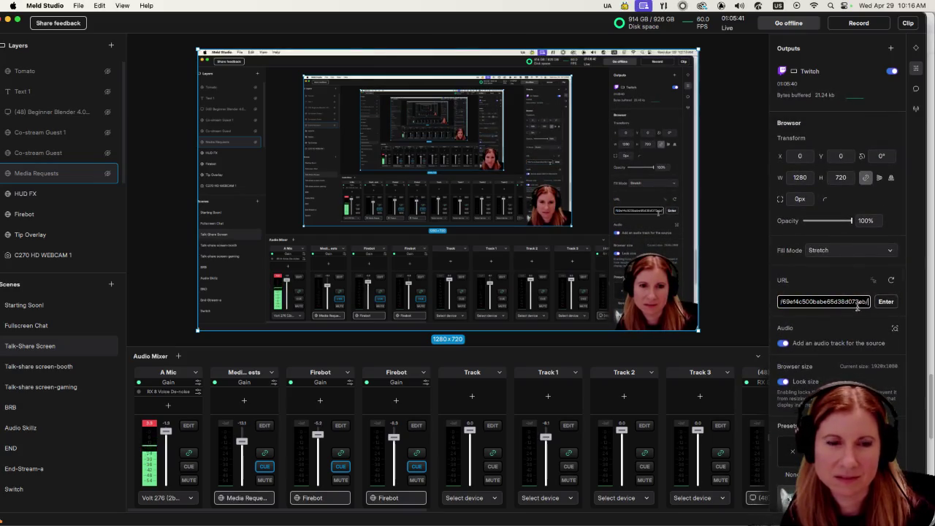
pyautogui.tripleClick(846, 302)
pyautogui.press('super+v')
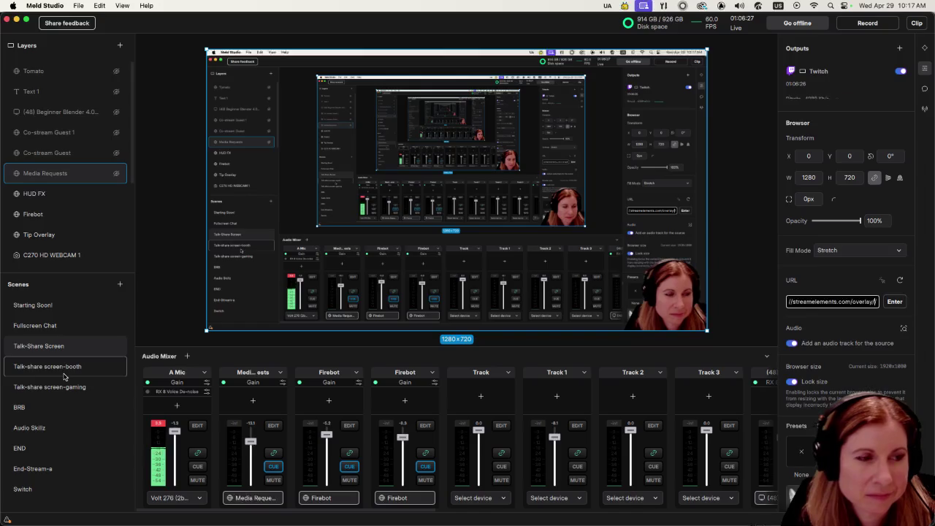
pyautogui.click(49, 401)
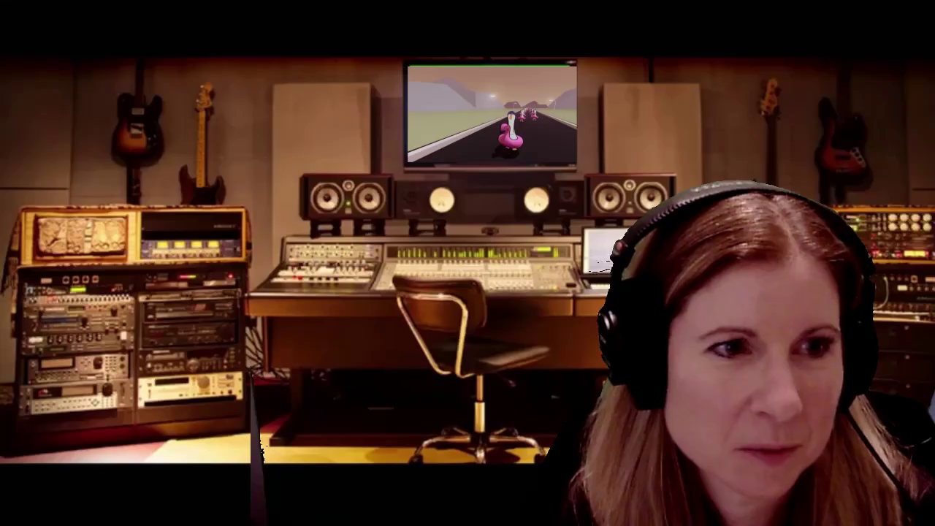
# Step: Return the stream to Talk-Share Screen and hide Meld Studio to reveal the browser
pyautogui.click(39, 346)
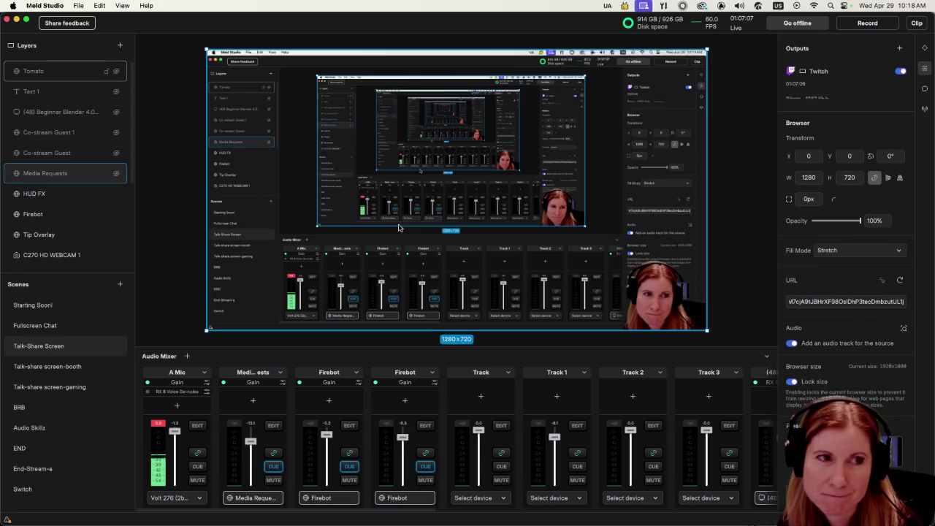
pyautogui.moveTo(129, 25); pyautogui.dragTo(318, 44)
pyautogui.press('super+m')
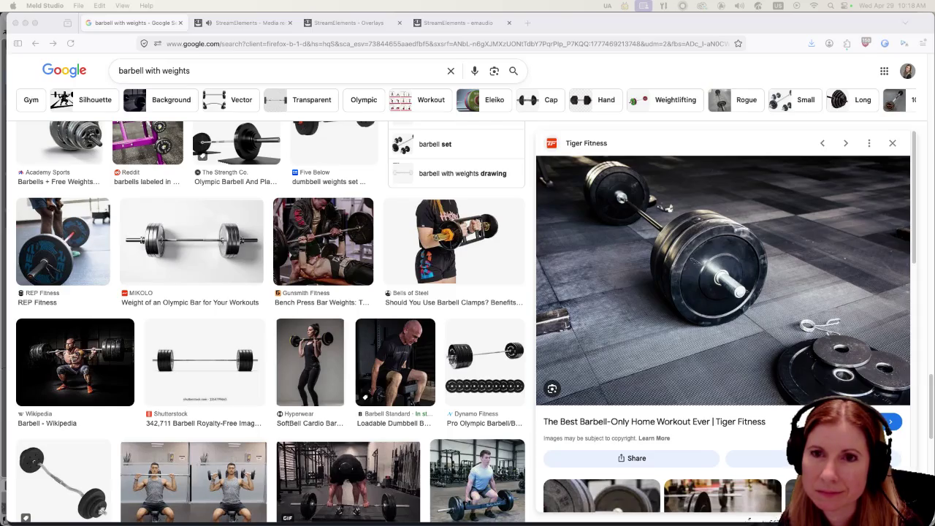
# Step: Start the Lee Hyori request on the StreamElements Media request page, then return to Meld Studio
pyautogui.click(365, 23)
pyautogui.click(248, 23)
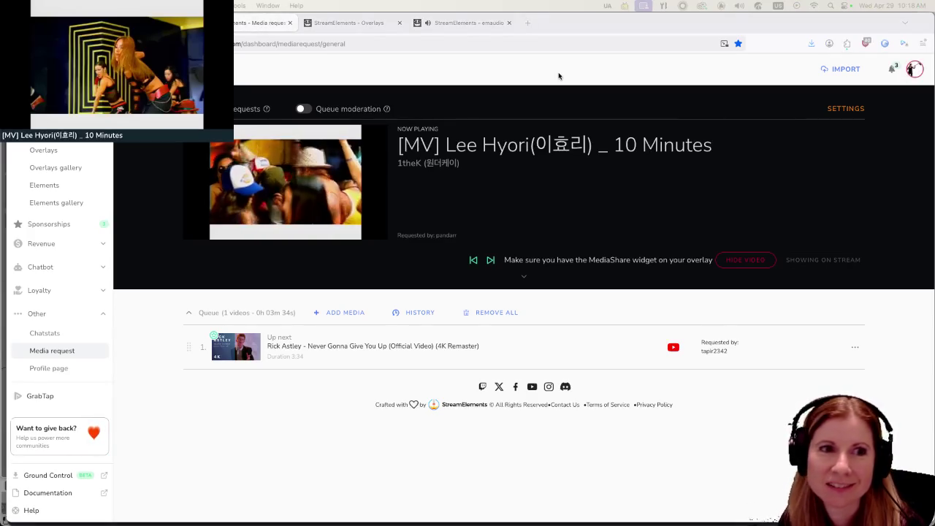
pyautogui.hotkey('ctrl', 'Right')
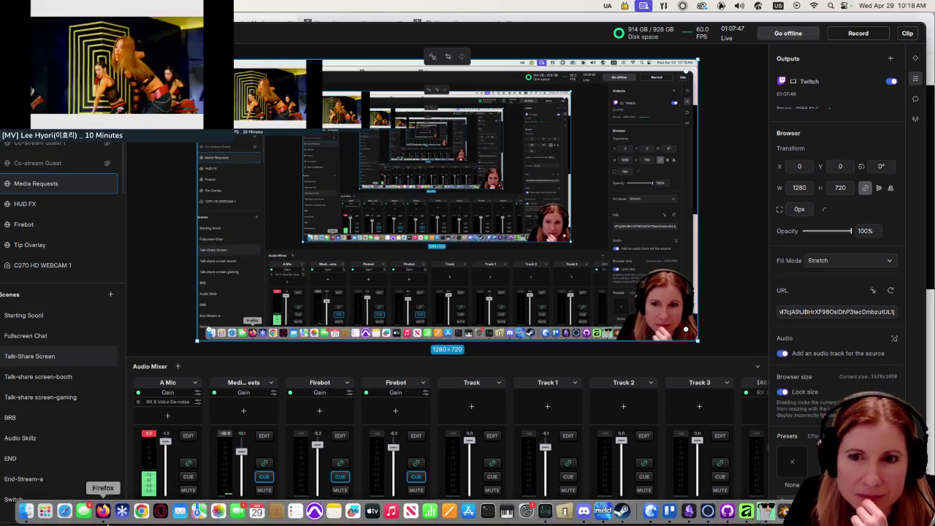
pyautogui.click(107, 521)
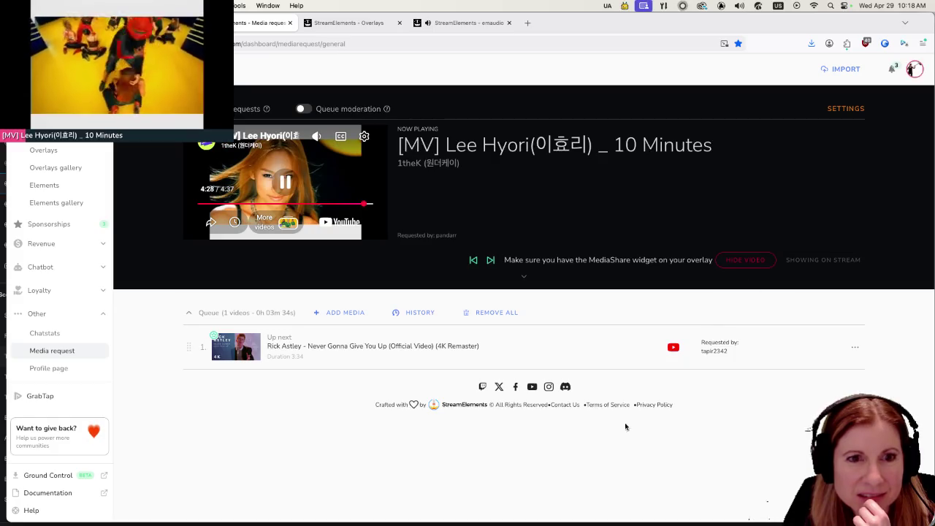
pyautogui.click(603, 513)
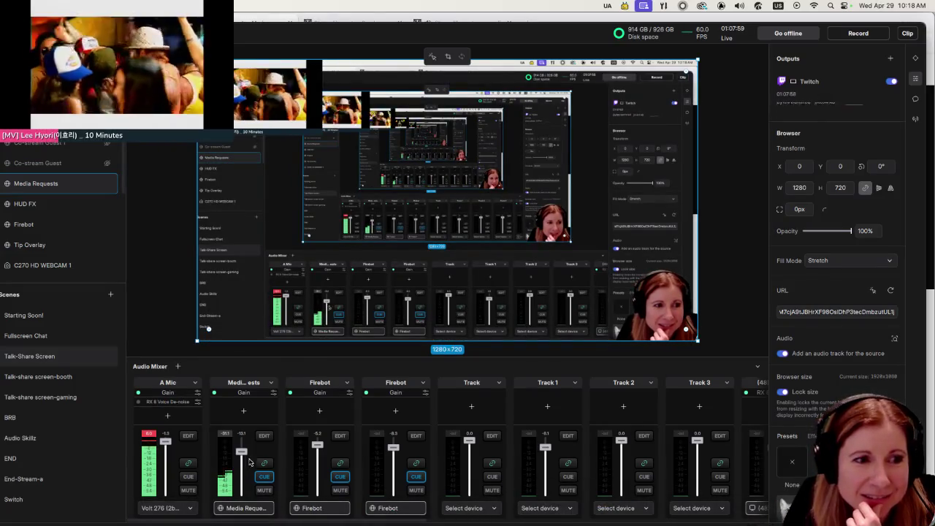
# Step: Raise the Media Requests gain fader, turn off its CUE, and toggle its link icon
pyautogui.moveTo(241, 452); pyautogui.dragTo(238, 451)
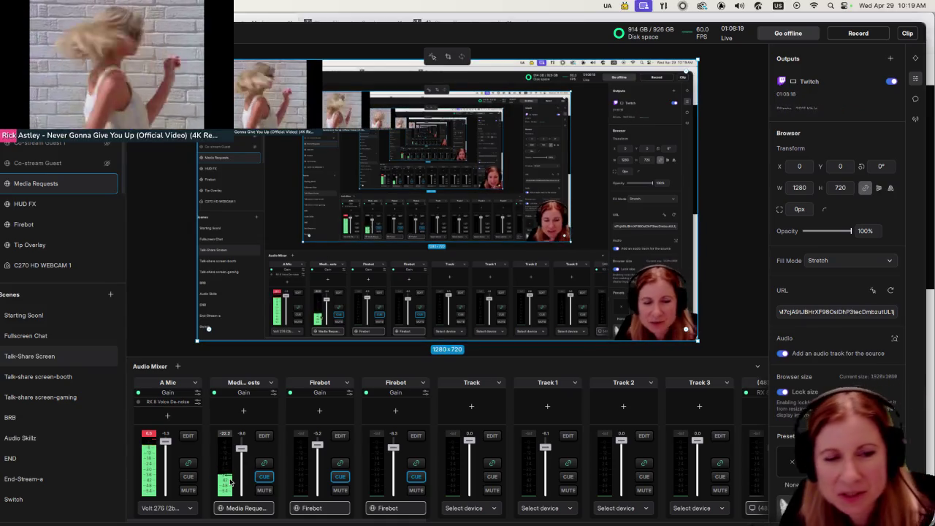
pyautogui.hscroll(5, 274, 479)
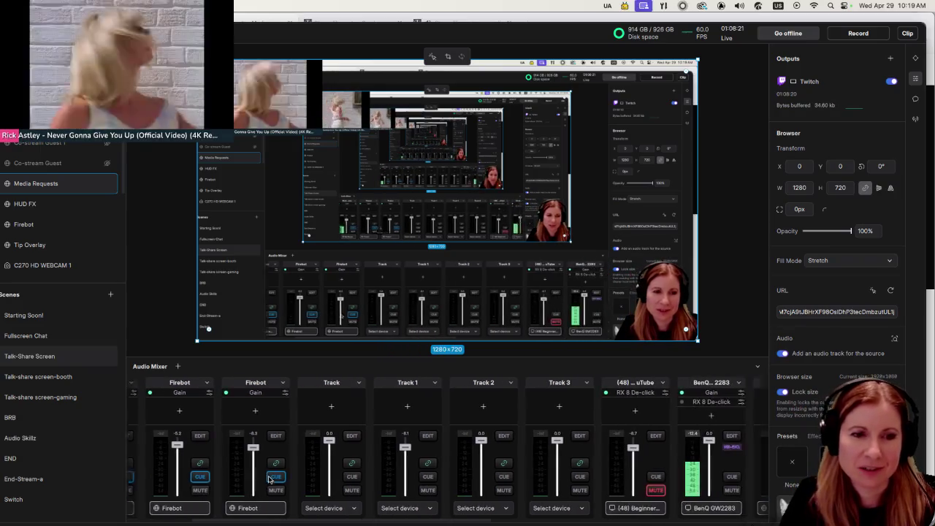
pyautogui.hscroll(-5, 710, 478)
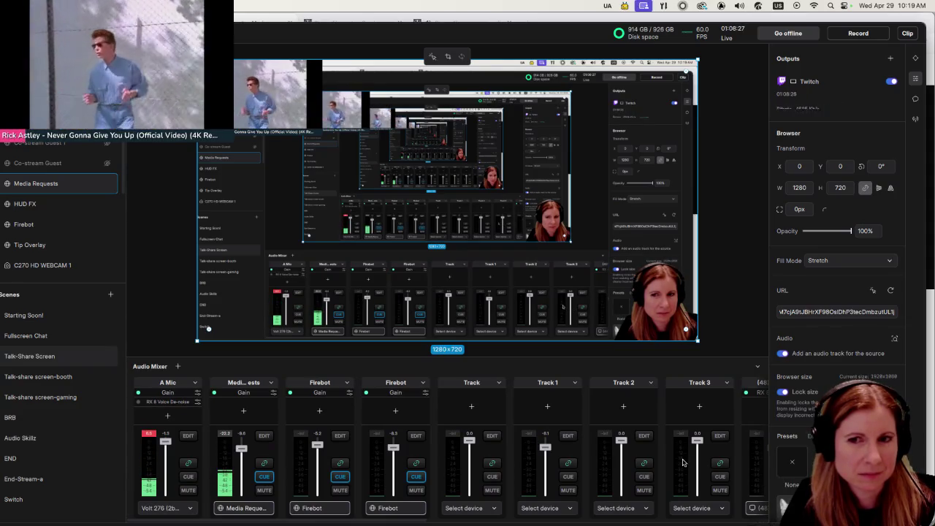
pyautogui.click(260, 478)
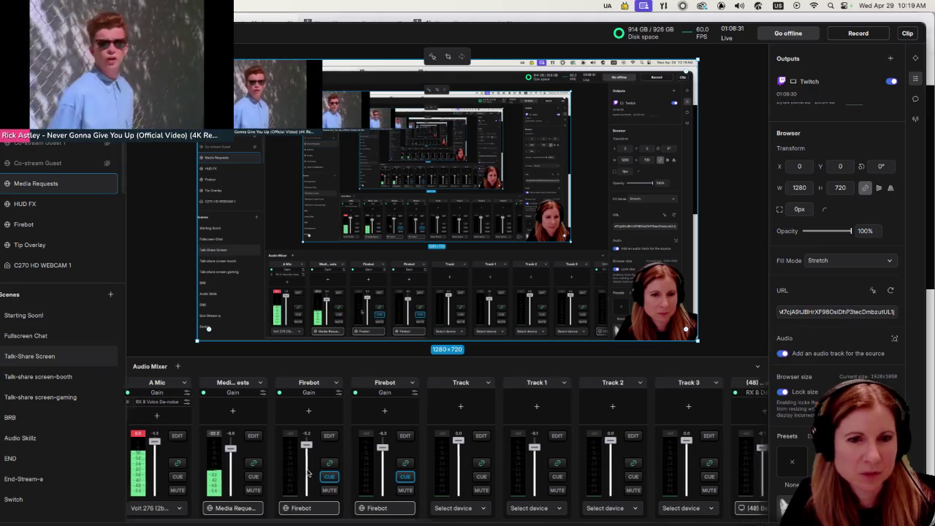
pyautogui.hscroll(4, 306, 474)
pyautogui.hscroll(-4, 315, 470)
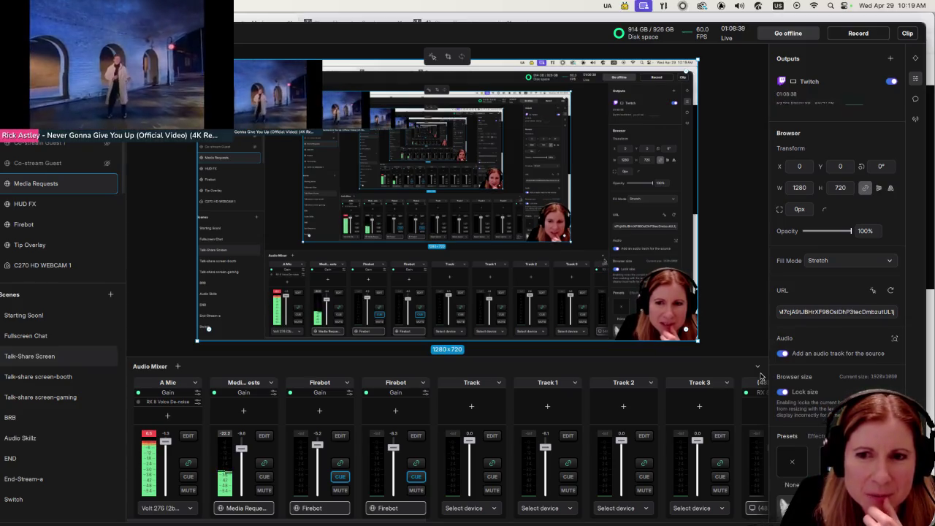
pyautogui.click(263, 463)
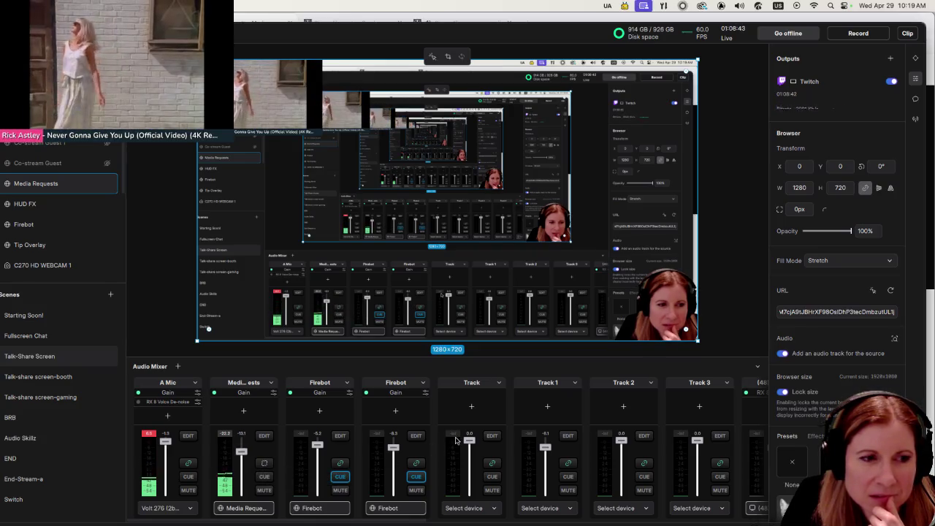
pyautogui.hscroll(2, 452, 455)
pyautogui.hscroll(2, 451, 455)
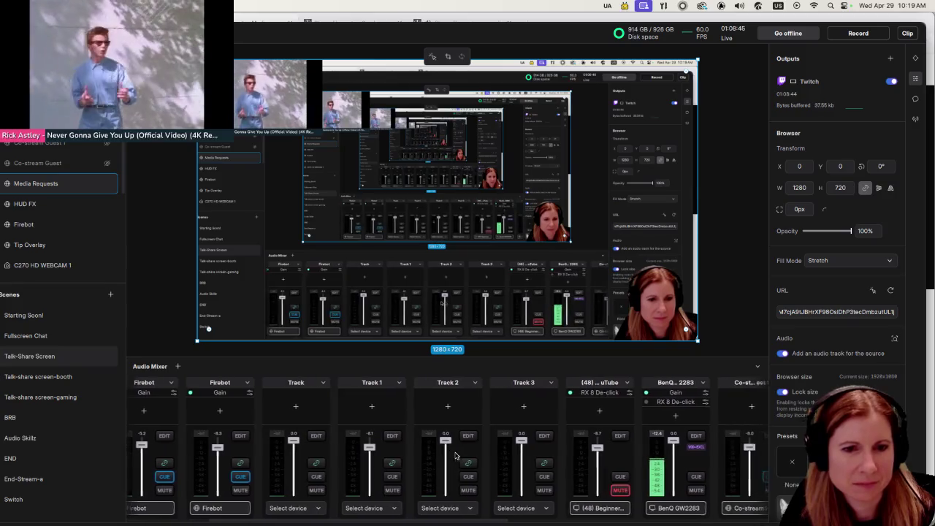
pyautogui.hscroll(-3, 451, 453)
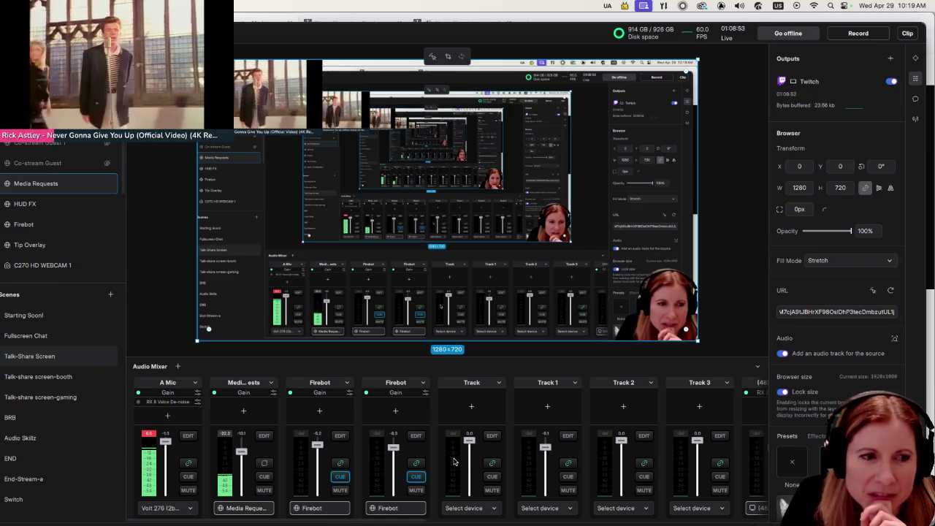
# Step: Turn off 'Excluded from VOD Track' for the BenQ GW2283 audio channel
pyautogui.click(264, 436)
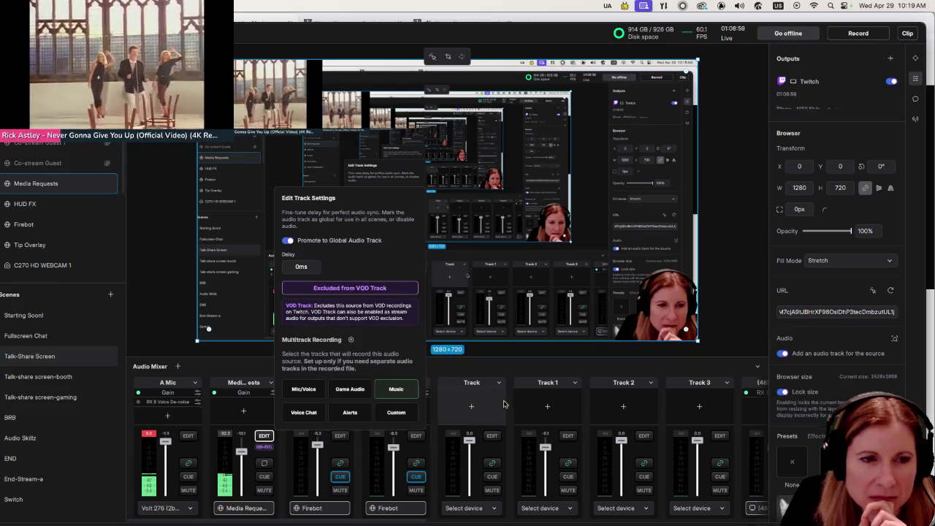
pyautogui.click(520, 363)
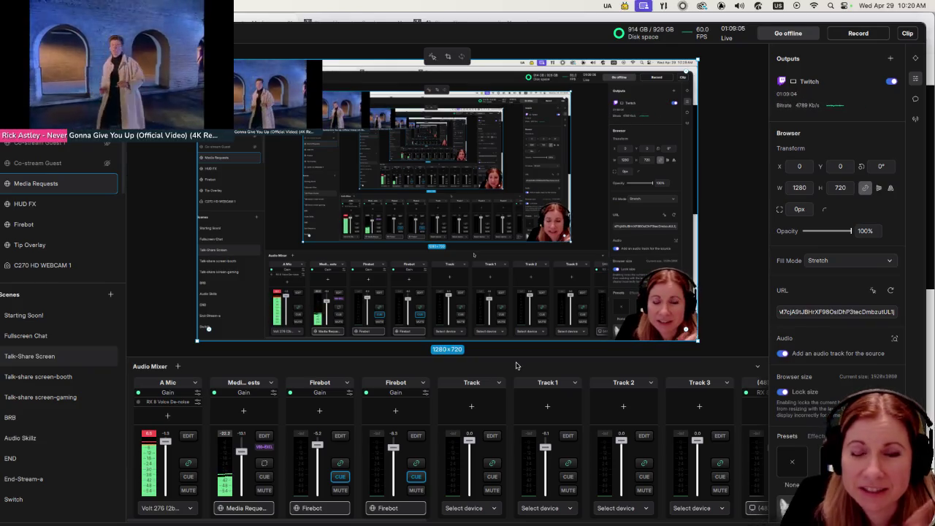
pyautogui.hscroll(1, 455, 461)
pyautogui.hscroll(6, 455, 461)
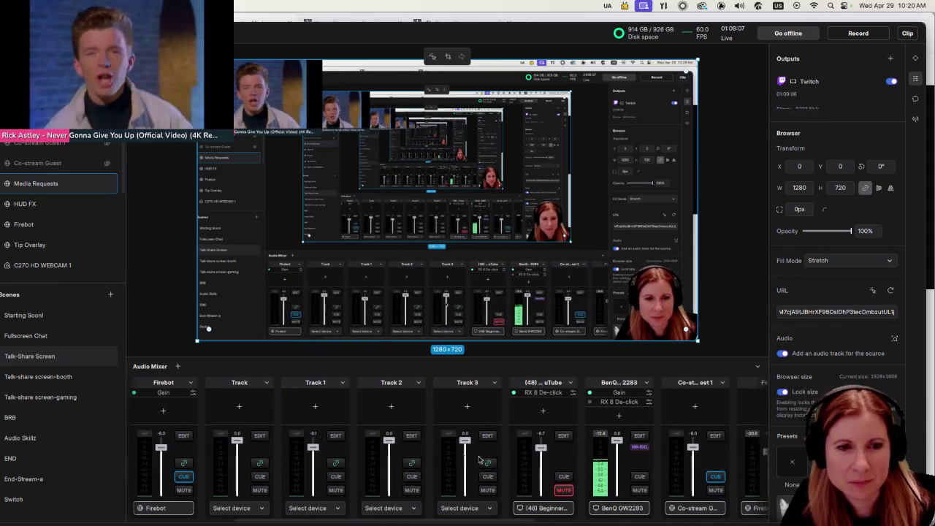
pyautogui.click(640, 436)
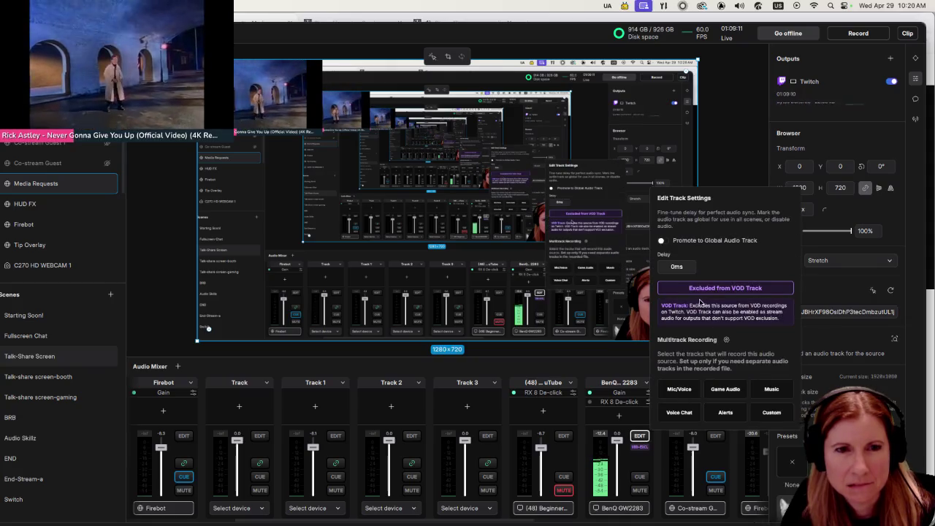
pyautogui.click(685, 291)
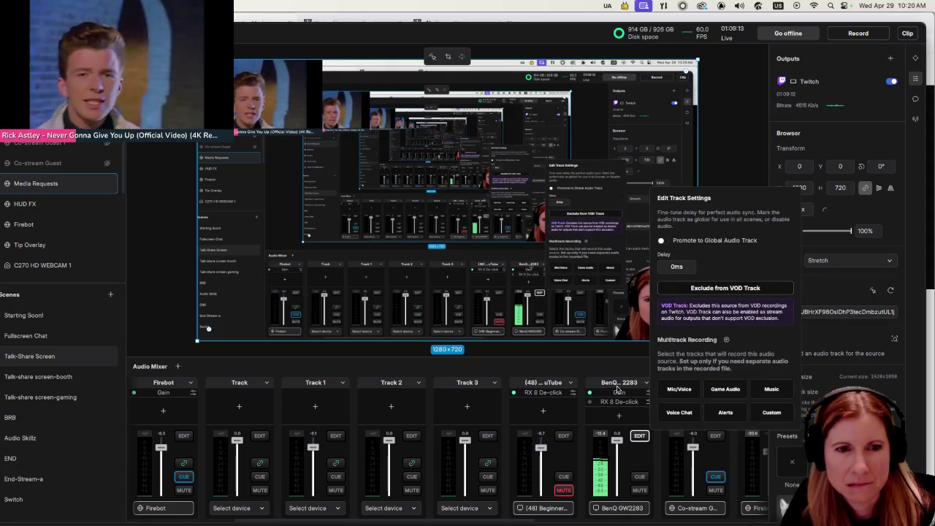
pyautogui.click(619, 361)
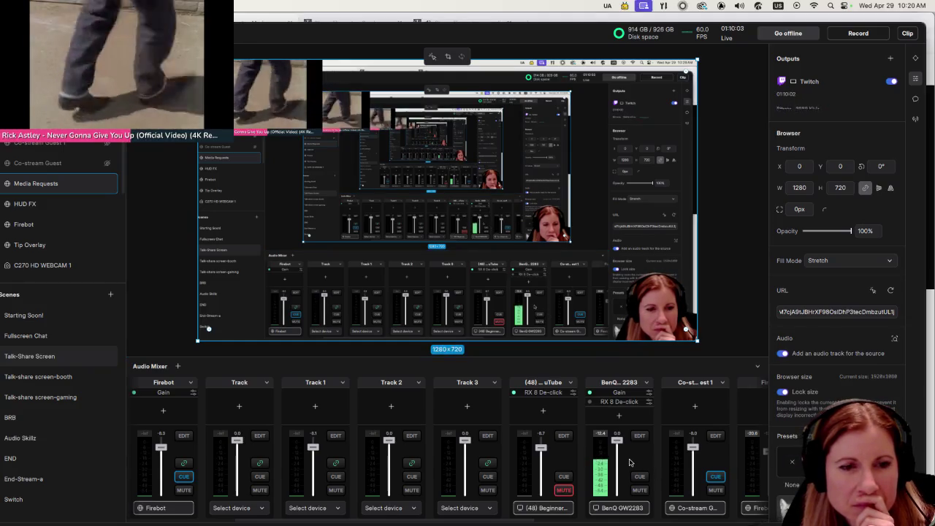
# Step: Mute and unmute the BenQ GW2283 audio, then hide the Media Requests layer from the stream
pyautogui.click(641, 490)
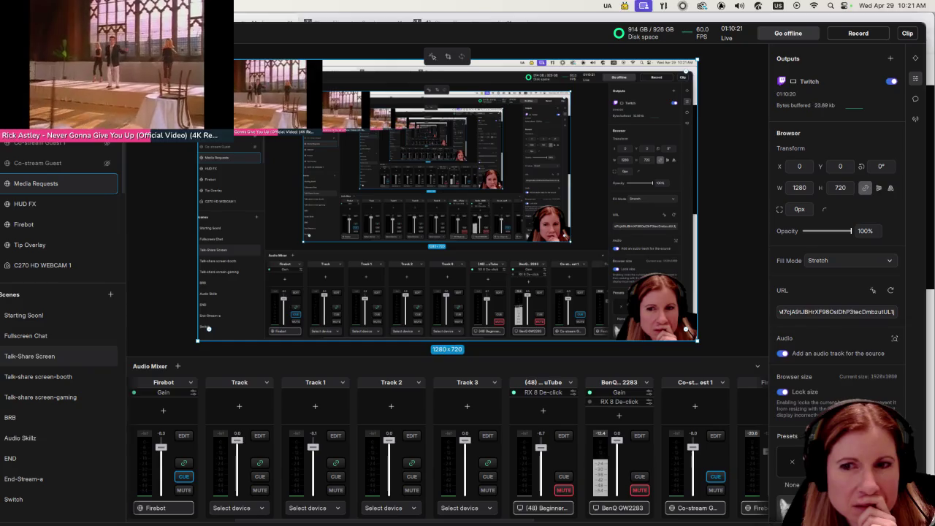
pyautogui.click(640, 490)
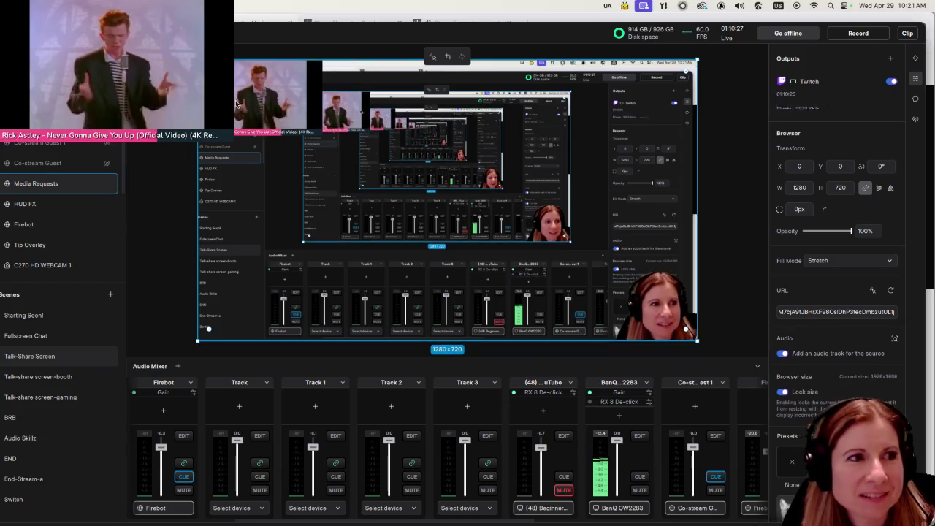
pyautogui.click(107, 184)
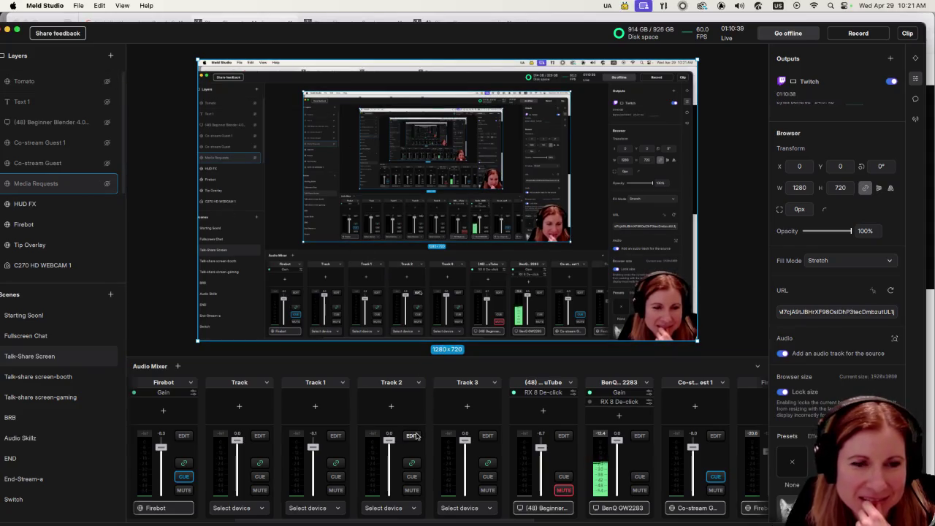
# Step: Turn Media Requests audio monitoring (CUE) on and immediately back off in the audio mixer
pyautogui.hscroll(-5, 471, 438)
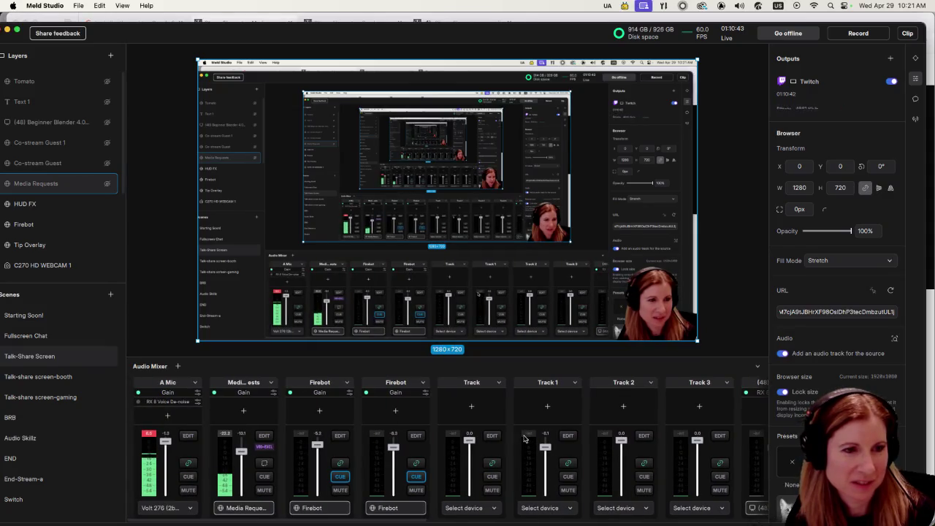
pyautogui.hscroll(2, 525, 440)
pyautogui.hscroll(5, 524, 439)
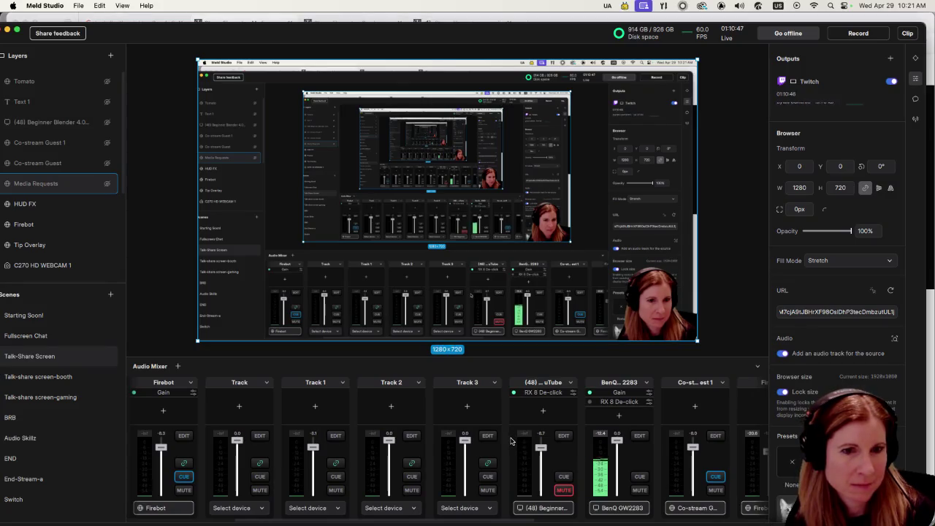
pyautogui.hscroll(-7, 511, 442)
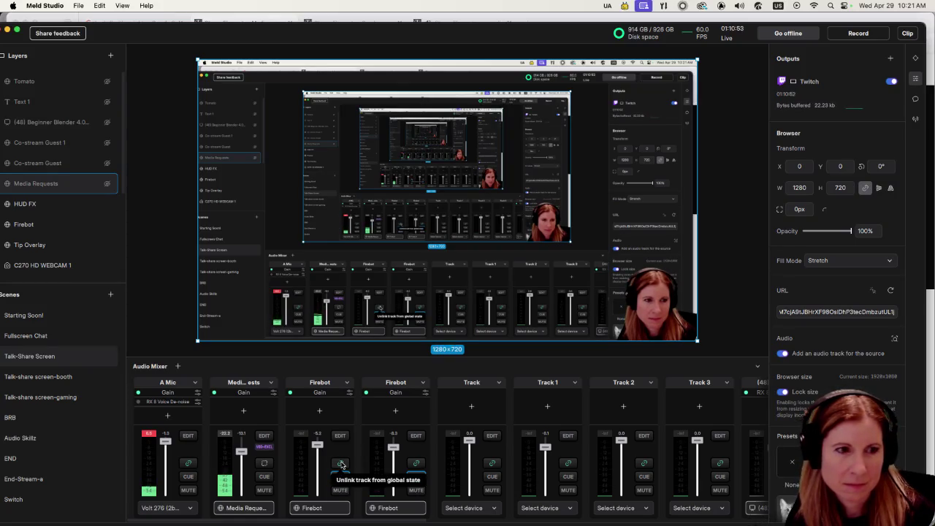
pyautogui.click(260, 476)
pyautogui.click(260, 476)
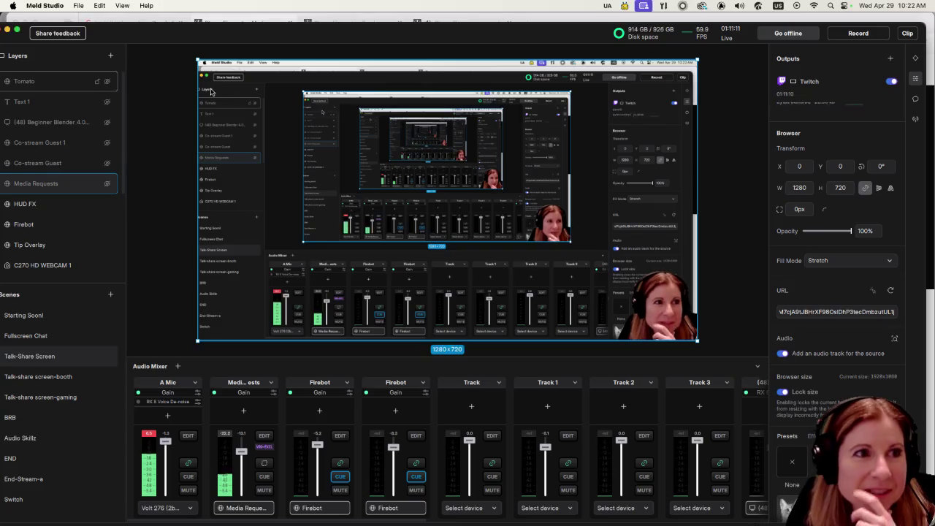
pyautogui.doubleClick(182, 36)
# Step: Reposition the Meld Studio window, toggle Media Requests monitoring on and off, and bring StreamElements forward
pyautogui.moveTo(188, 60)
pyautogui.mouseDown()
pyautogui.moveTo(194, 87)
pyautogui.moveTo(191, 69)
pyautogui.mouseUp()
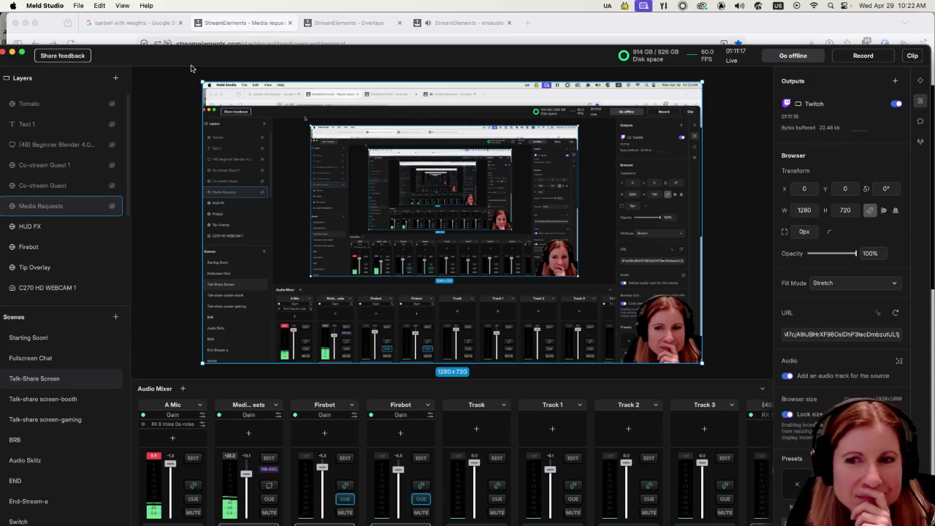
pyautogui.moveTo(191, 69); pyautogui.dragTo(190, 51)
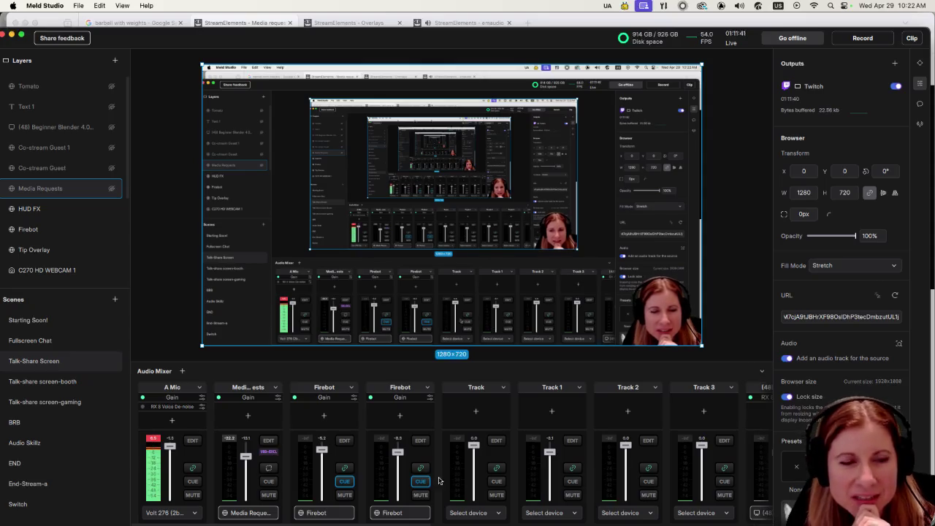
pyautogui.click(266, 484)
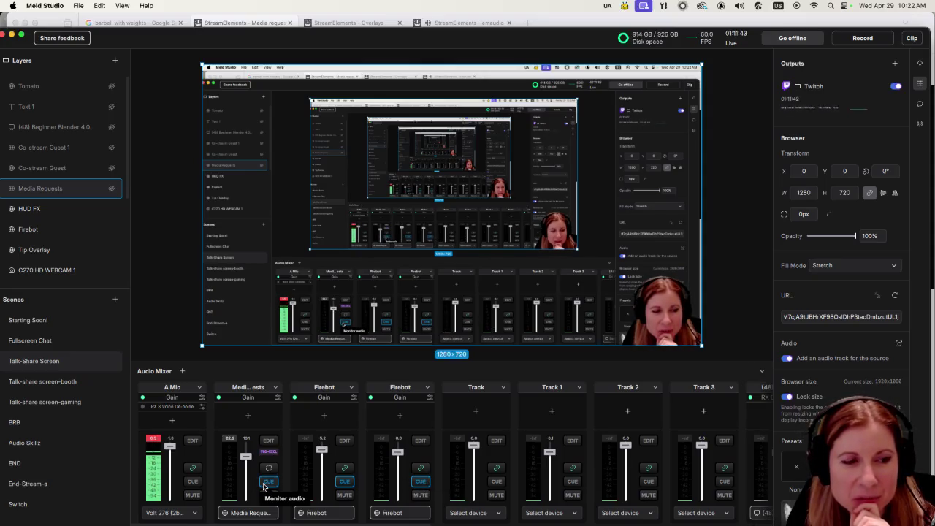
pyautogui.click(265, 484)
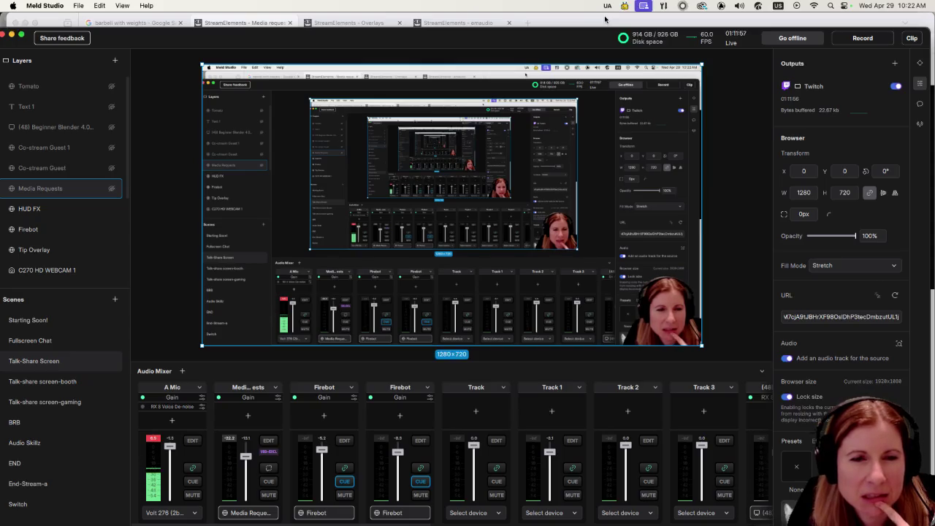
pyautogui.click(408, 30)
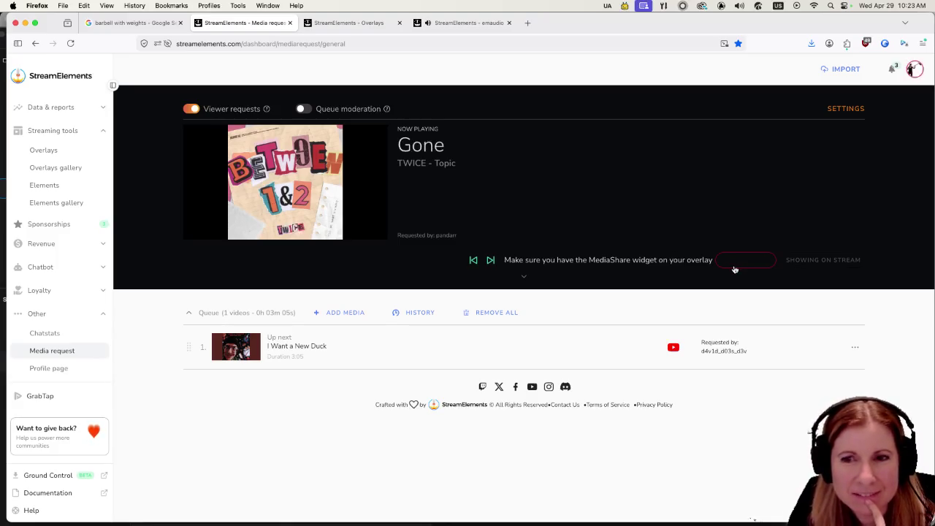
# Step: Hide the now-playing 'Gone' video in StreamElements, keeping its audio, and return to Meld Studio
pyautogui.click(739, 262)
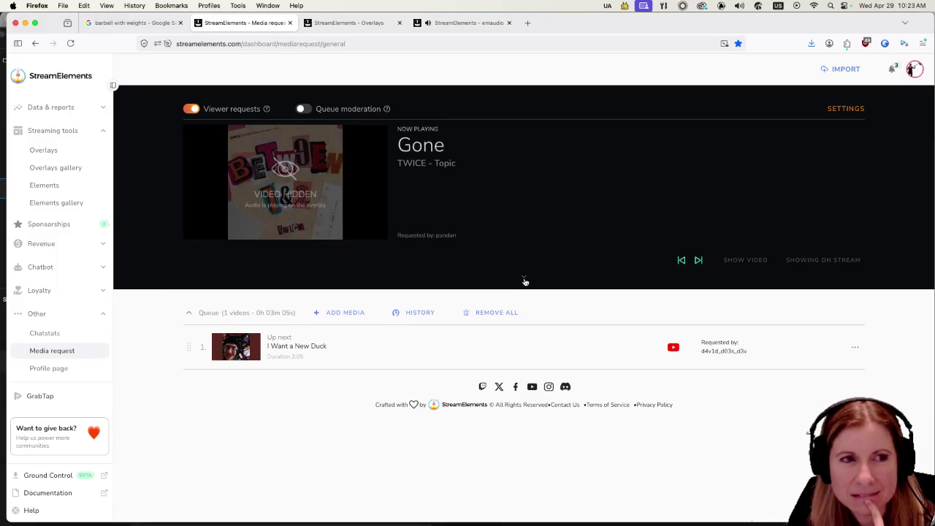
pyautogui.moveTo(708, 520)
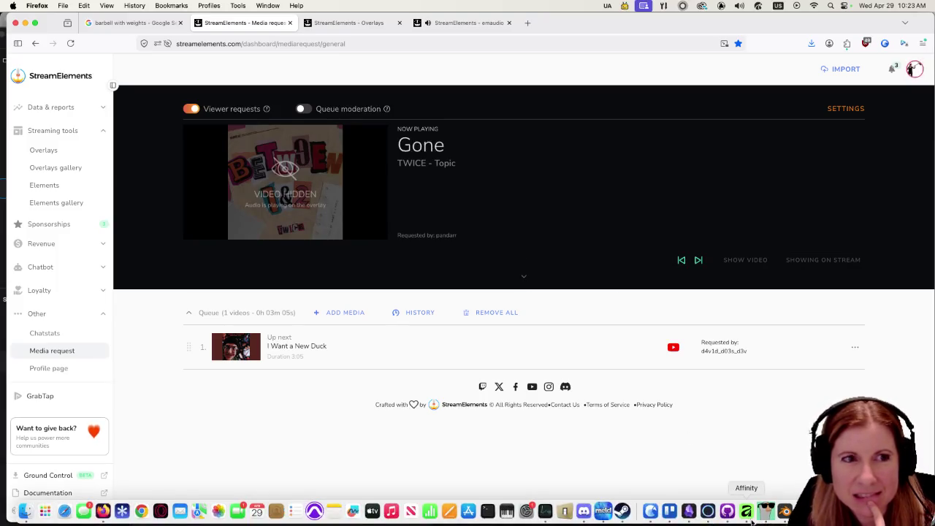
pyautogui.moveTo(786, 521)
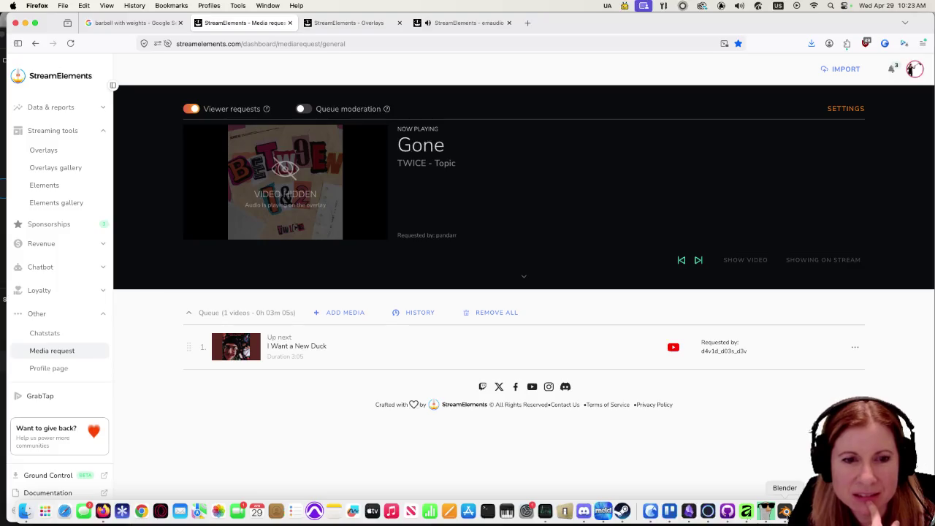
pyautogui.click(603, 512)
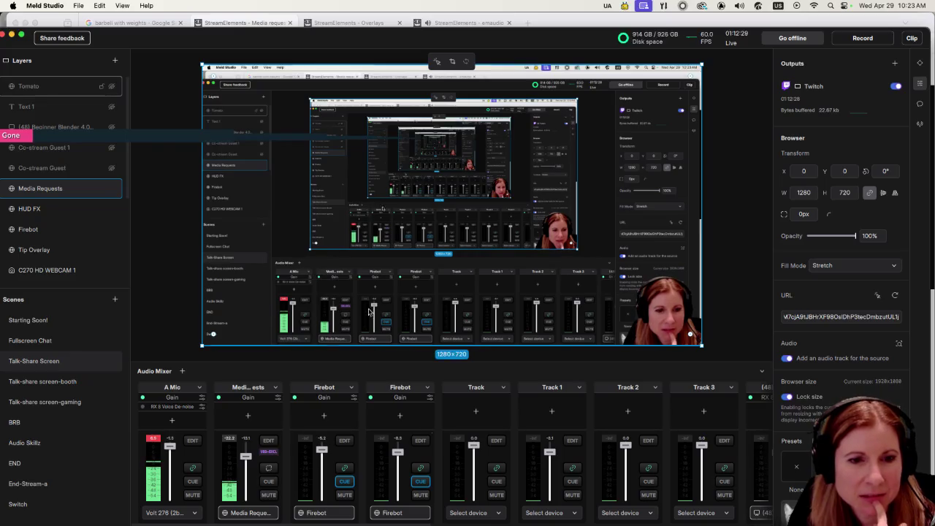
# Step: Drag the BenQ GW2283 strip in the audio mixer to sit right after Media Requests
pyautogui.hscroll(5, 528, 458)
pyautogui.hscroll(-5, 527, 459)
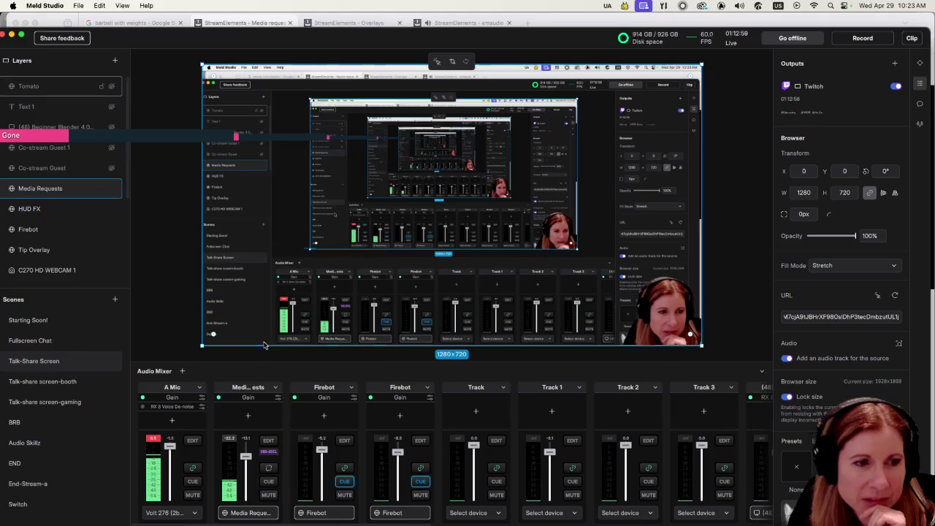
pyautogui.hscroll(5, 388, 433)
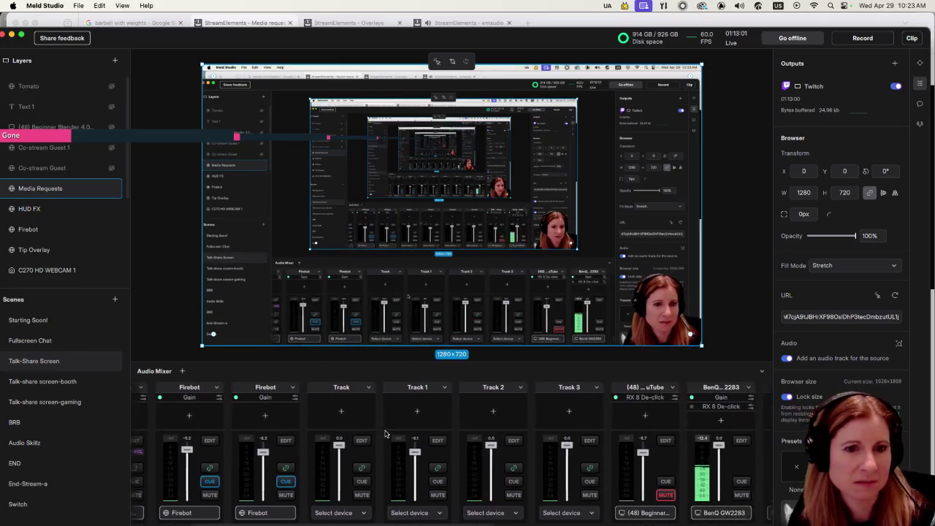
pyautogui.hscroll(-5, 380, 439)
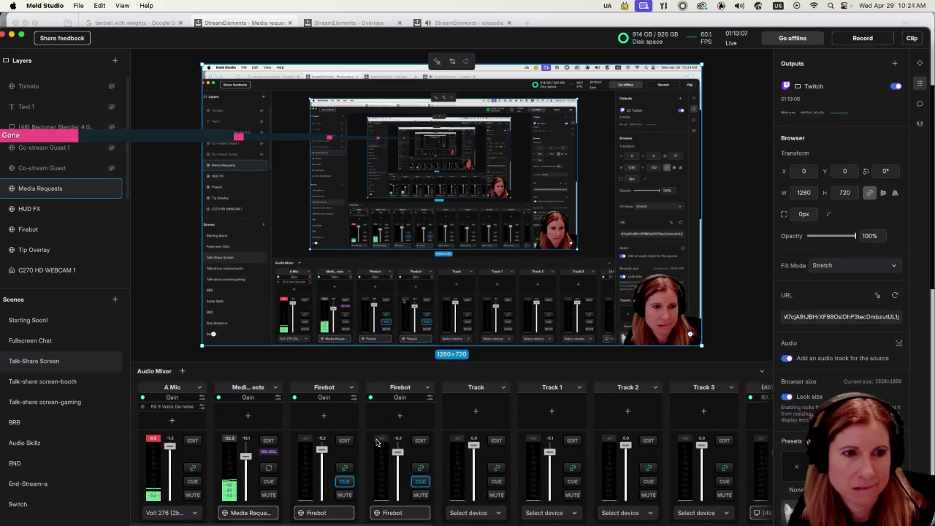
pyautogui.hscroll(2, 375, 443)
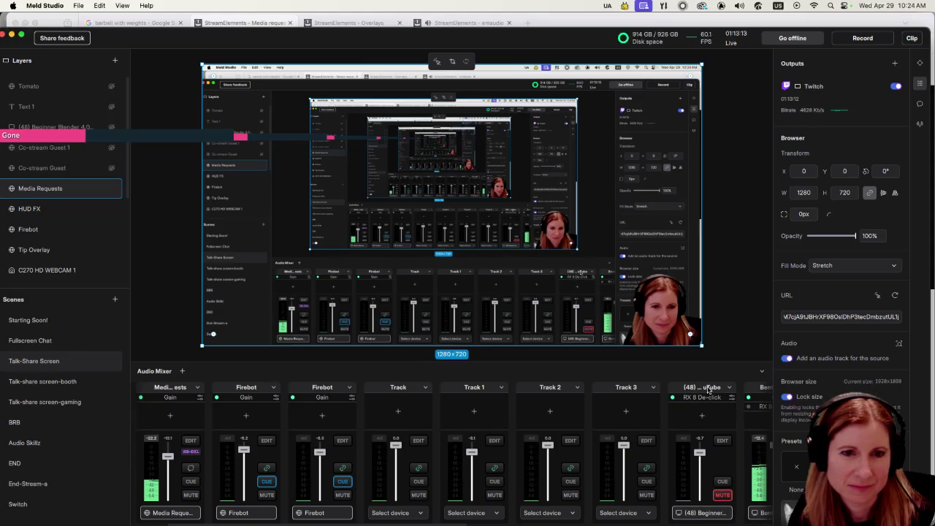
pyautogui.hscroll(2, 707, 390)
pyautogui.moveTo(703, 388); pyautogui.dragTo(326, 410)
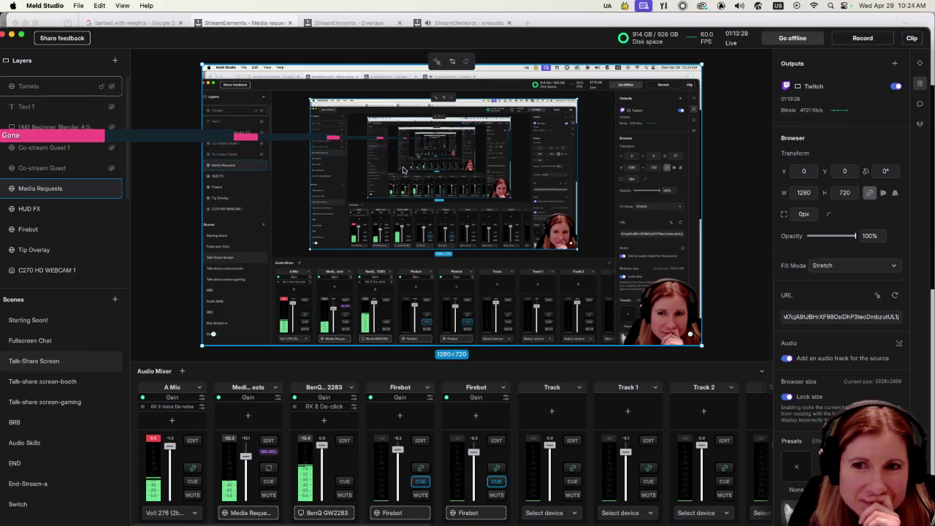
pyautogui.click(468, 23)
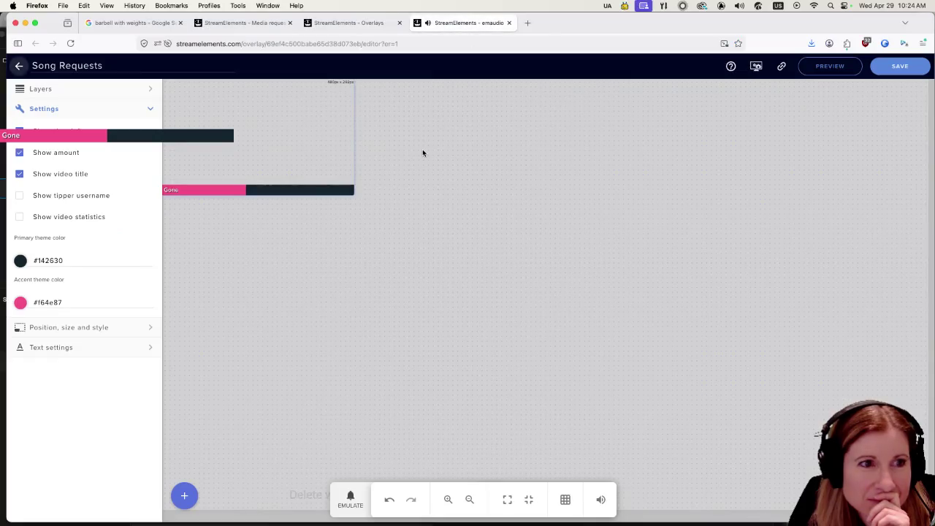
# Step: Mute the Song Requests editor tab and switch to the media request dashboard
pyautogui.click(430, 28)
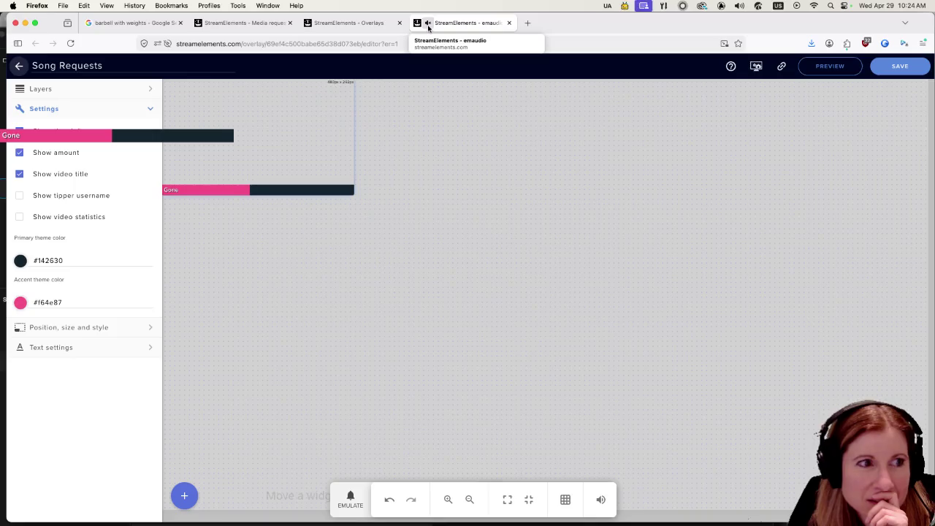
pyautogui.click(321, 25)
pyautogui.click(249, 27)
# Step: Check the My Overlays page, return to the Song Requests editor, and close its tab
pyautogui.moveTo(361, 24)
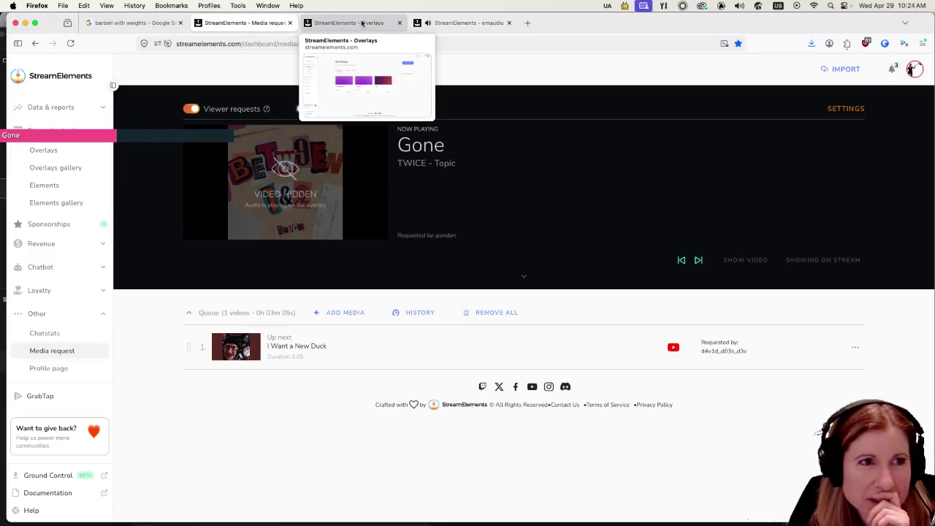
pyautogui.moveTo(482, 24)
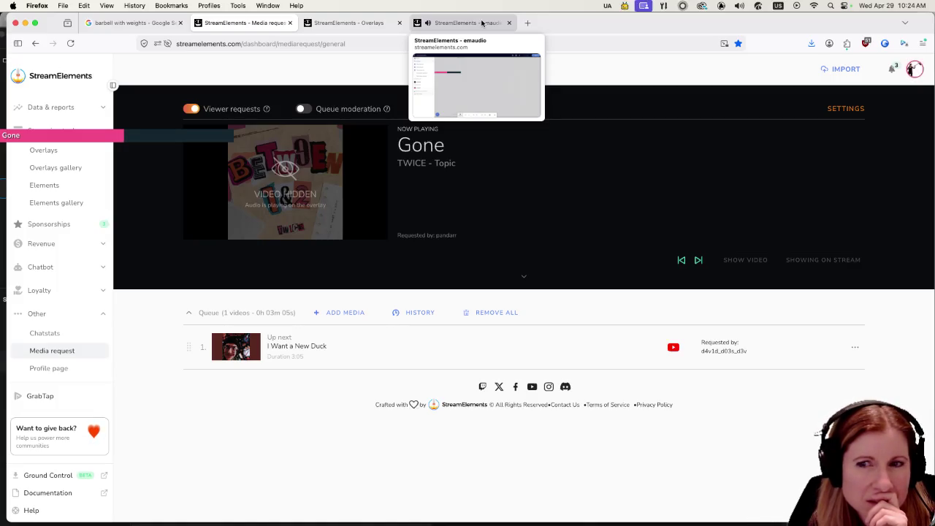
pyautogui.click(360, 25)
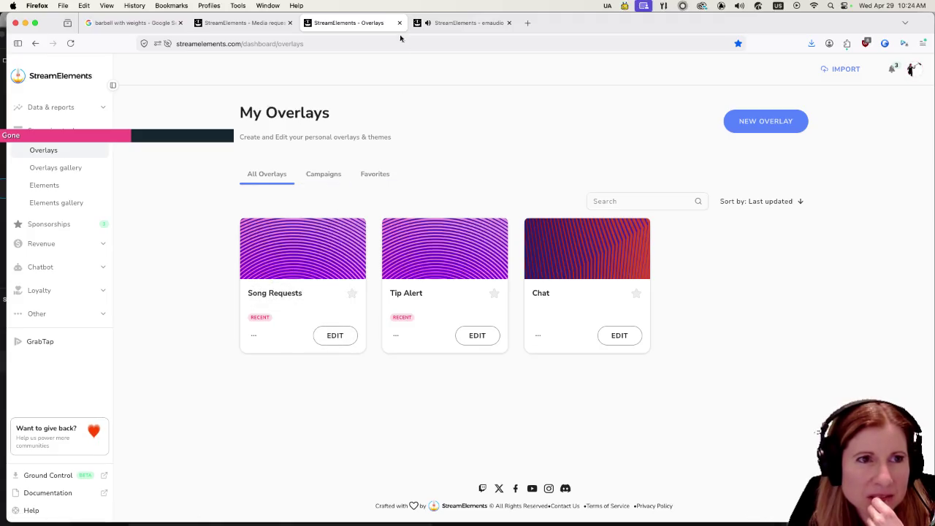
pyautogui.click(458, 18)
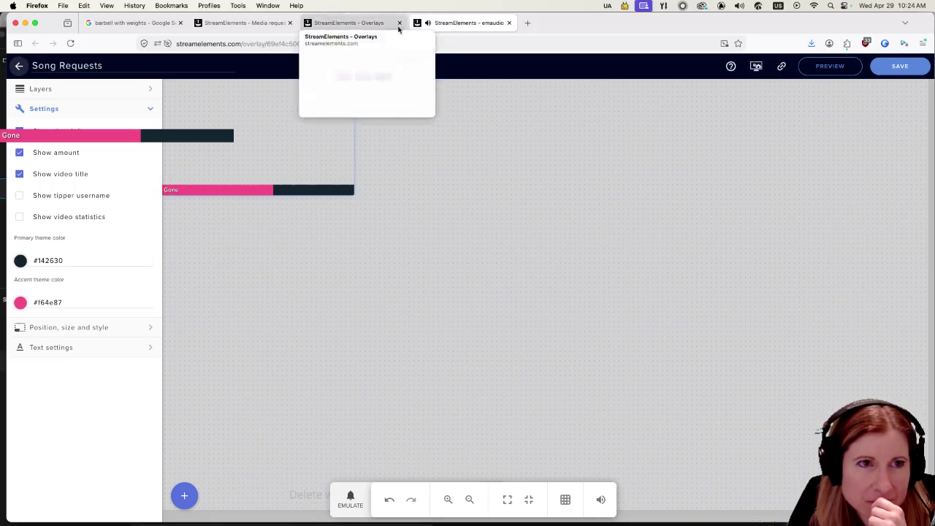
pyautogui.click(509, 22)
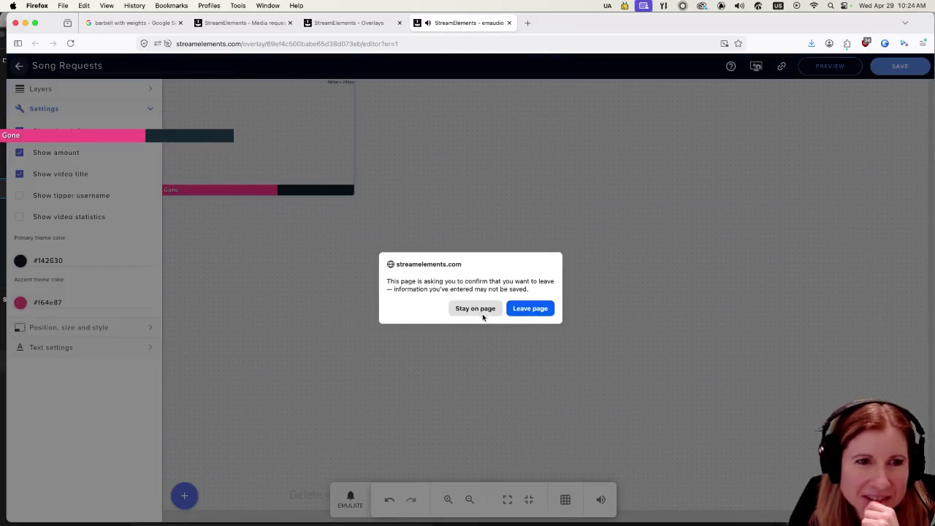
# Step: Confirm leaving the Song Requests editor, show the media request queue, and return to Meld Studio
pyautogui.click(531, 308)
pyautogui.click(241, 23)
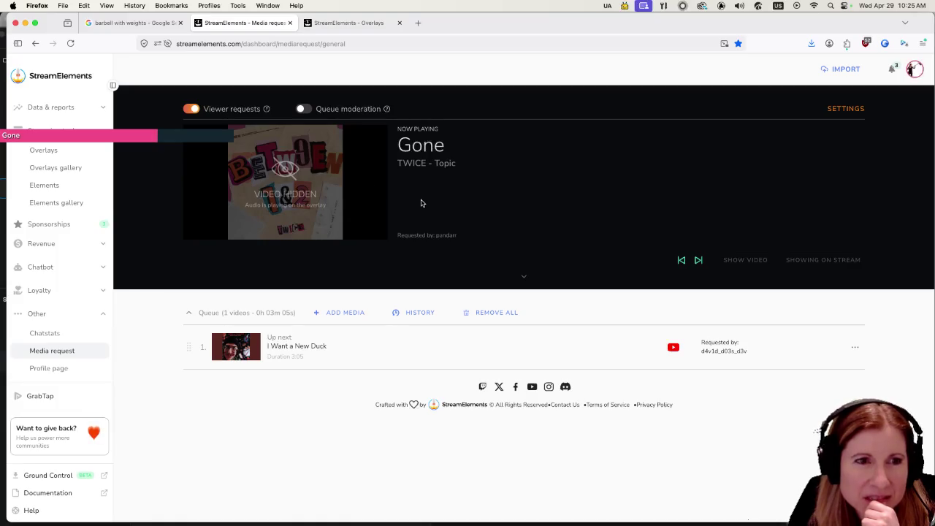
pyautogui.moveTo(727, 512)
pyautogui.click(603, 511)
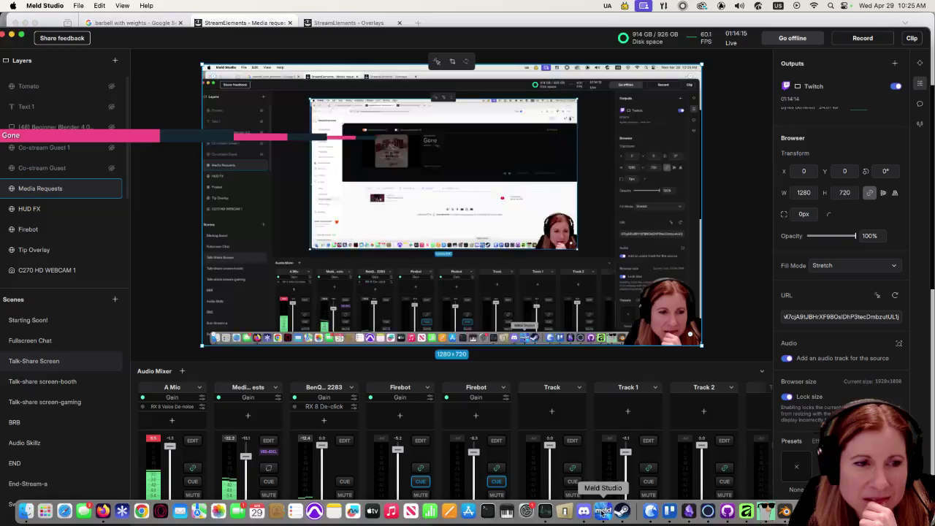
# Step: Monitor Media Requests audio at about -7.0, glance at the StreamElements queue, then return to Meld Studio
pyautogui.click(268, 481)
pyautogui.moveTo(252, 453)
pyautogui.mouseDown()
pyautogui.moveTo(249, 460)
pyautogui.moveTo(248, 451)
pyautogui.mouseUp()
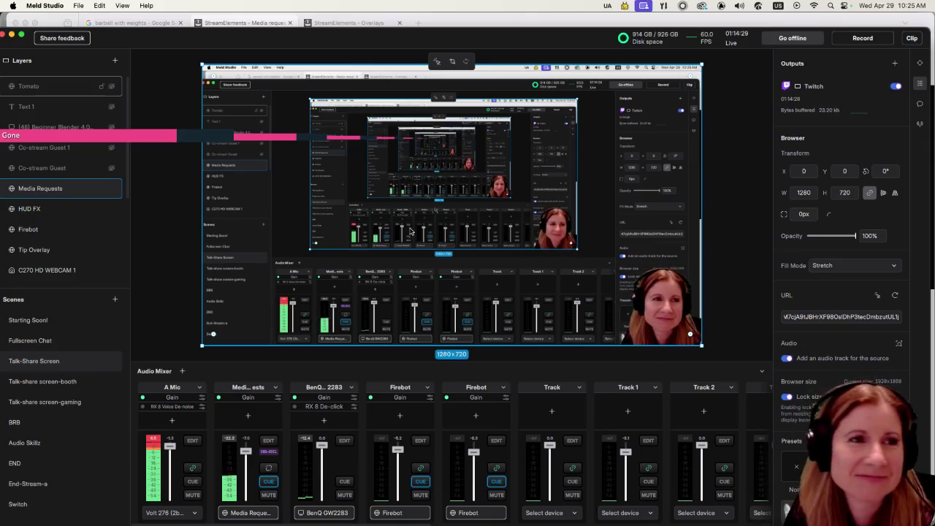
pyautogui.hotkey('ctrl', 'Left')
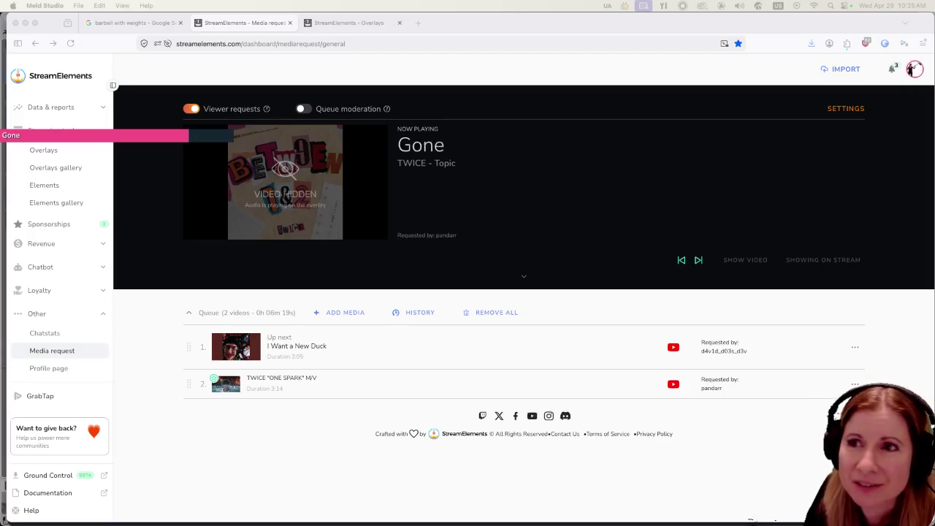
pyautogui.press('super+Tab')
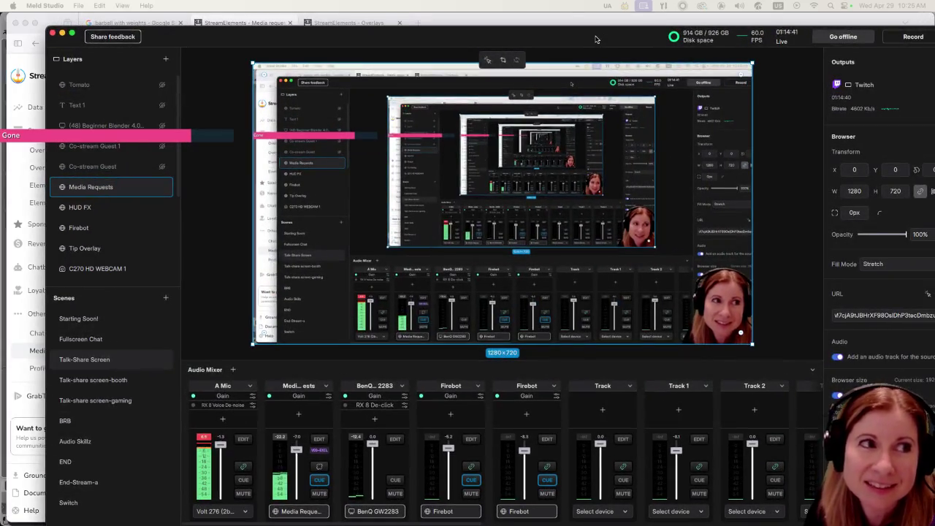
# Step: Shift the Meld Studio window aside, select the Media Requests layer, and hide Meld Studio
pyautogui.moveTo(595, 39); pyautogui.dragTo(934, 37)
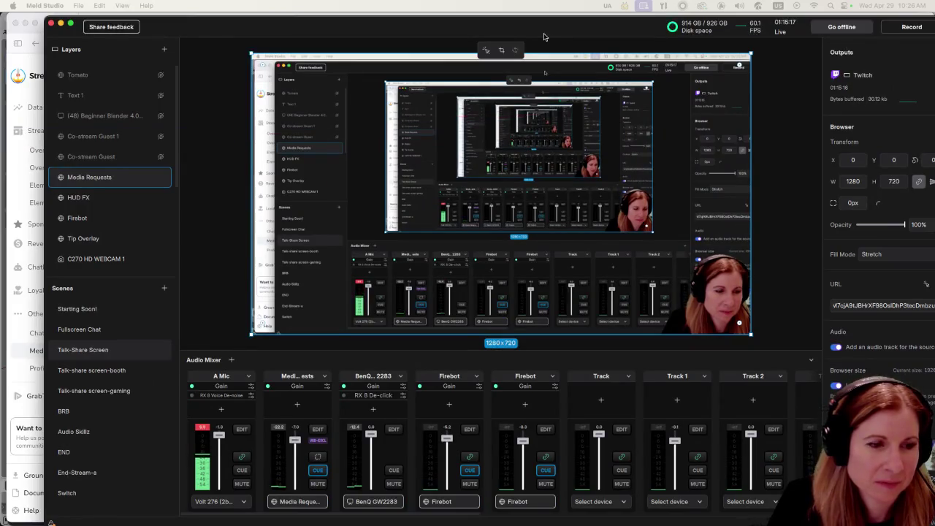
pyautogui.moveTo(551, 36); pyautogui.dragTo(504, 37)
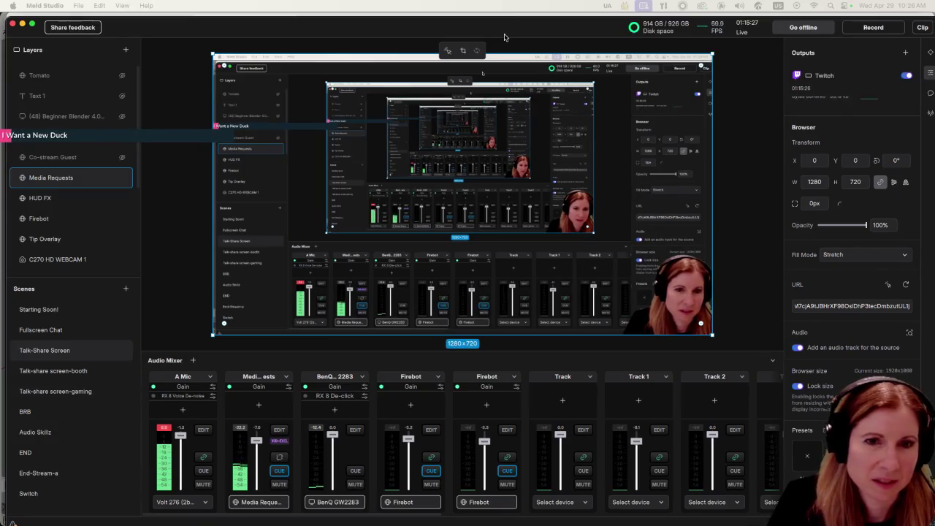
pyautogui.moveTo(504, 36); pyautogui.dragTo(503, 37)
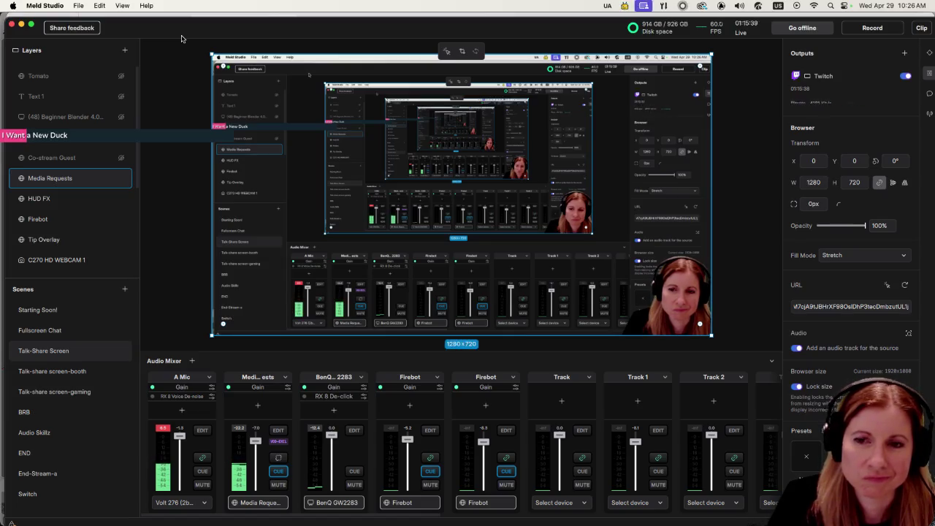
pyautogui.moveTo(182, 39)
pyautogui.mouseDown()
pyautogui.moveTo(164, 140)
pyautogui.moveTo(190, 347)
pyautogui.moveTo(187, 38)
pyautogui.mouseUp()
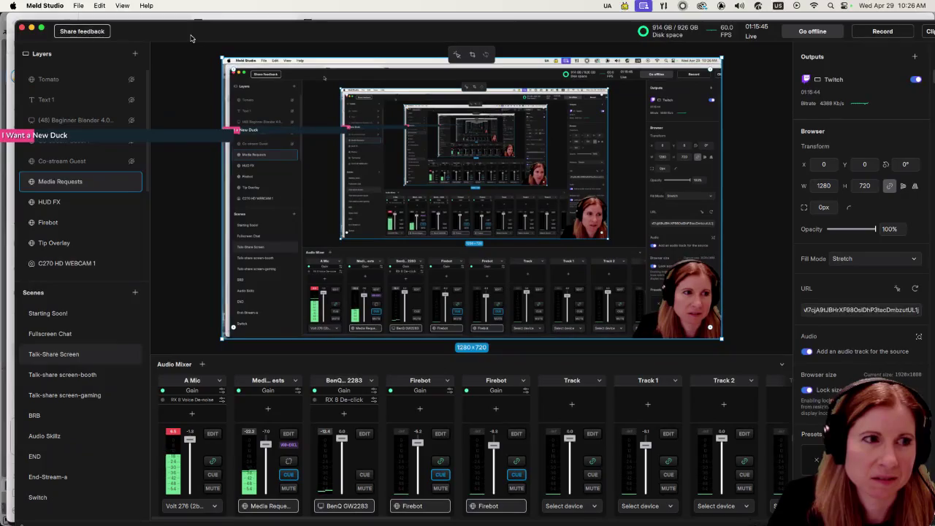
pyautogui.click(128, 183)
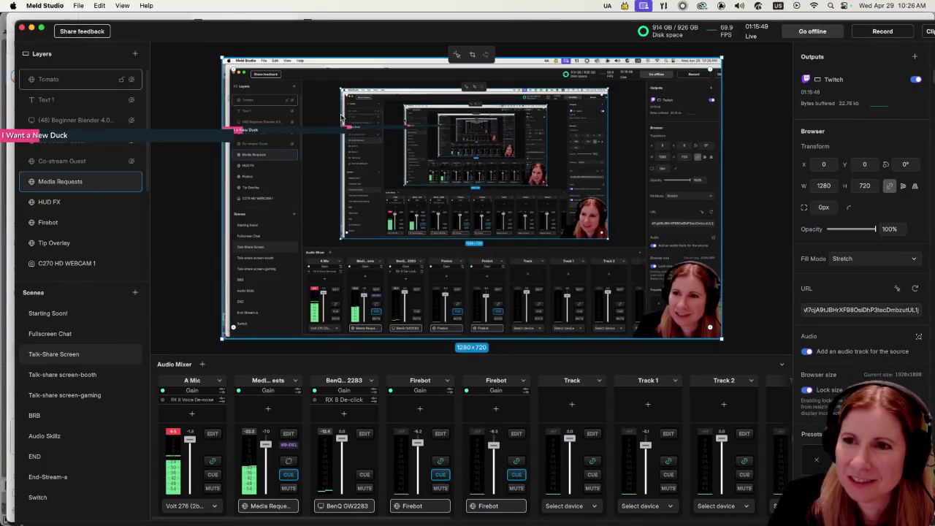
pyautogui.press('super+m')
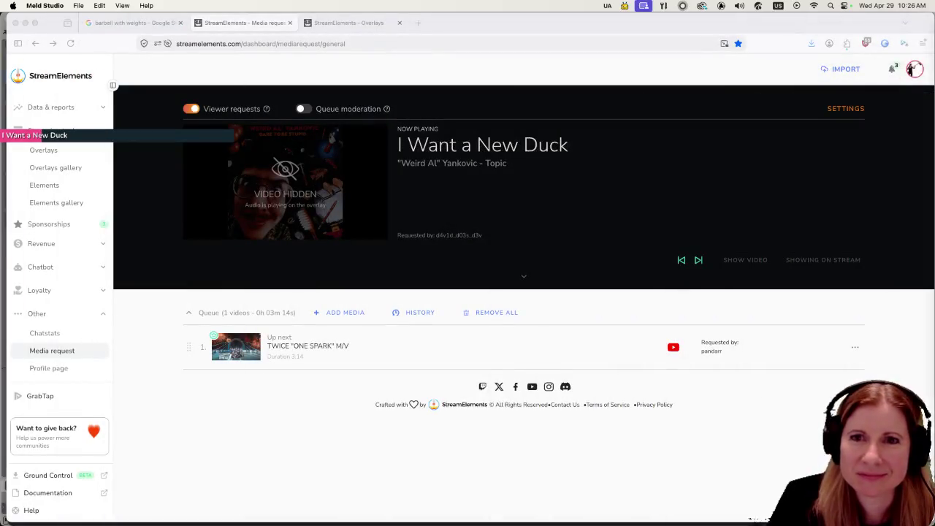
# Step: Activate the browser and switch to the 'barbell with weights' Google image results
pyautogui.click(913, 69)
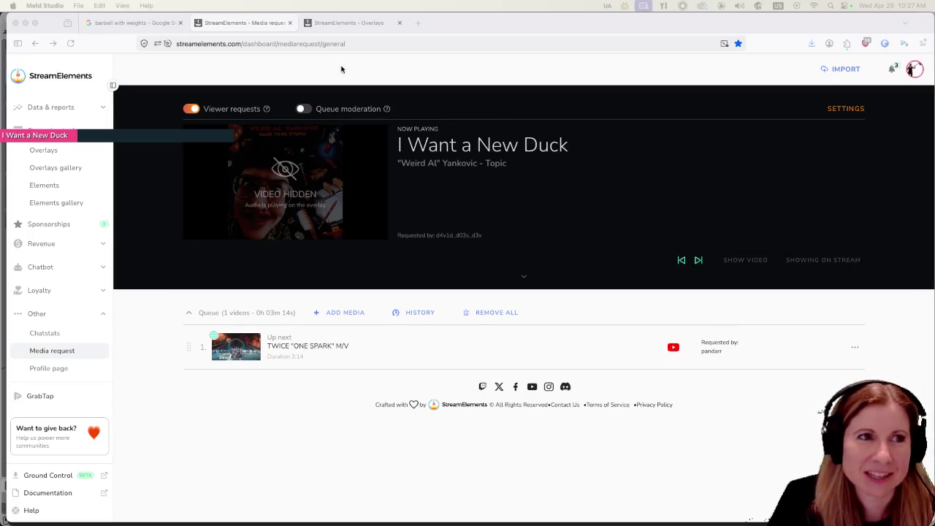
pyautogui.click(126, 25)
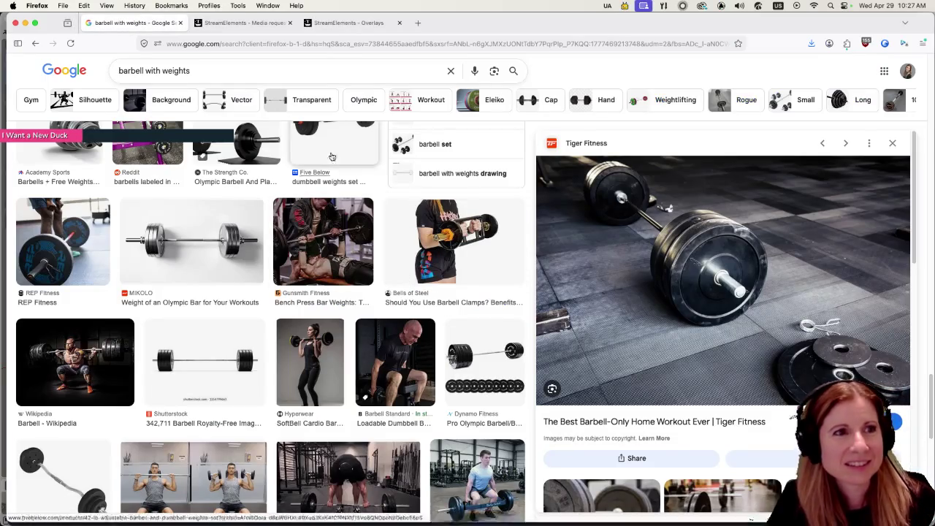
pyautogui.click(241, 22)
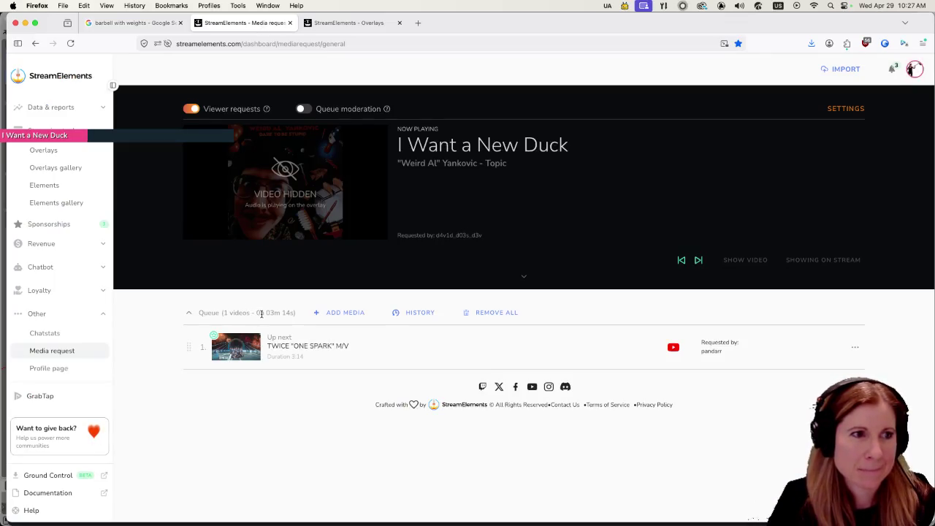
pyautogui.click(147, 25)
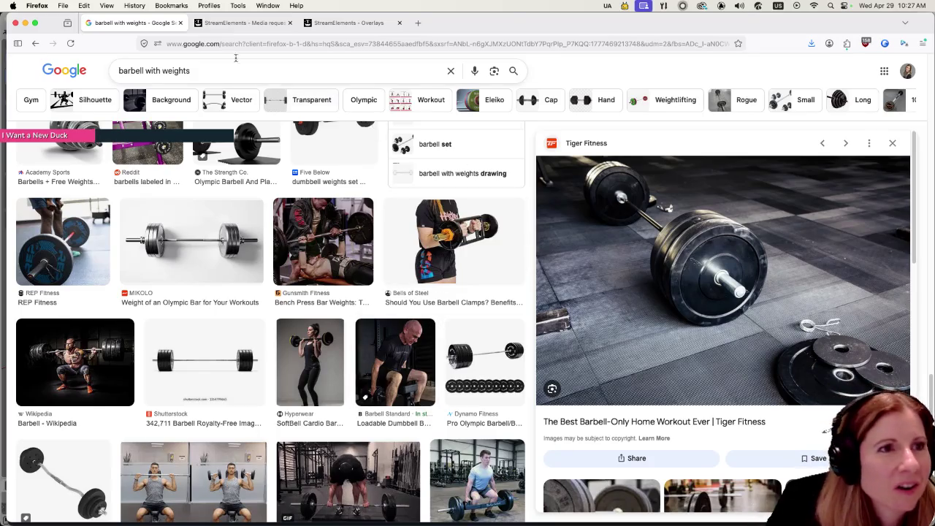
pyautogui.click(241, 22)
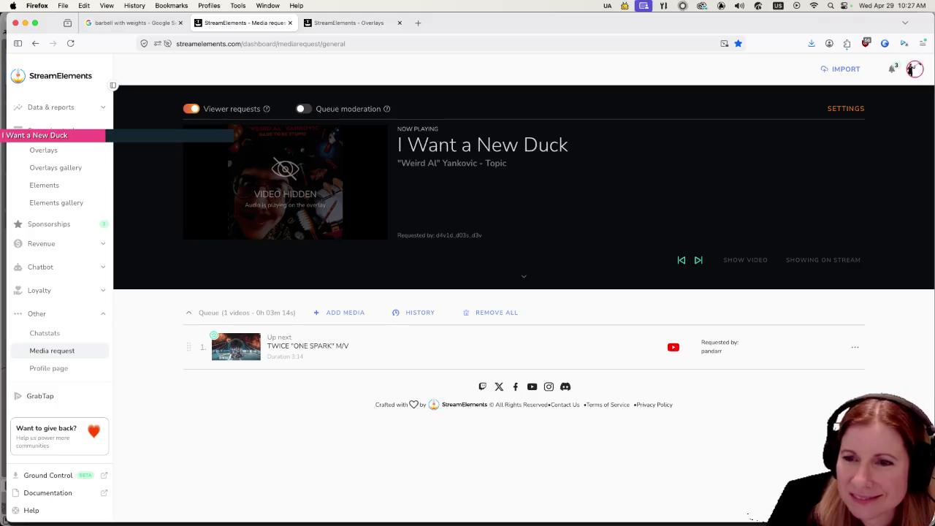
pyautogui.click(114, 25)
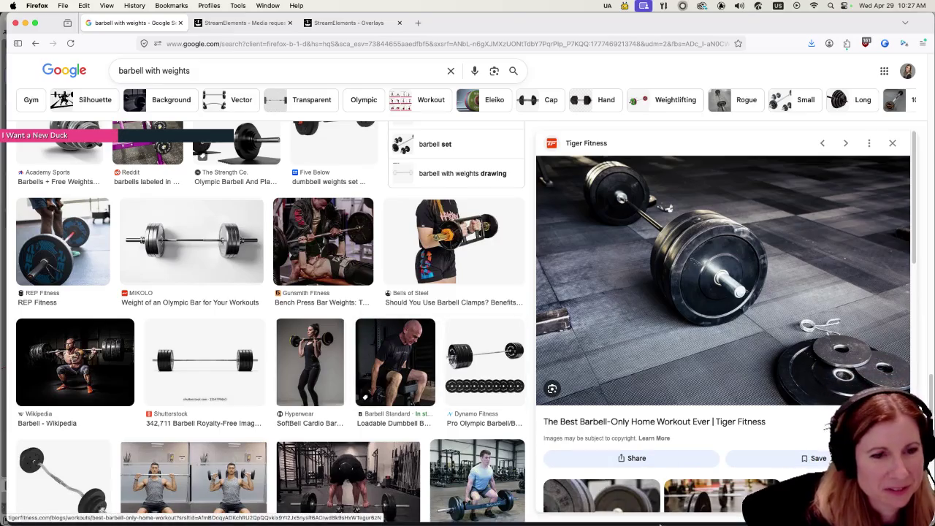
pyautogui.scroll(-5, 437, 319)
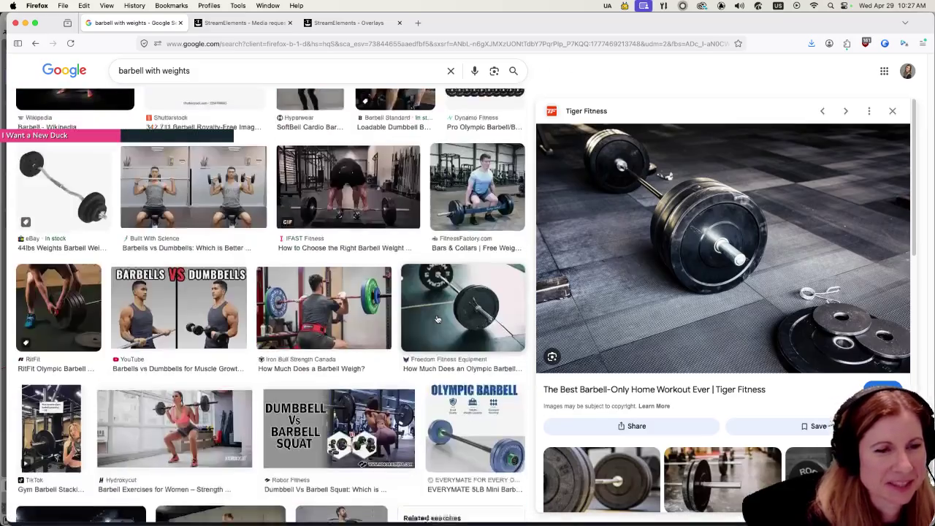
pyautogui.scroll(-2, 437, 320)
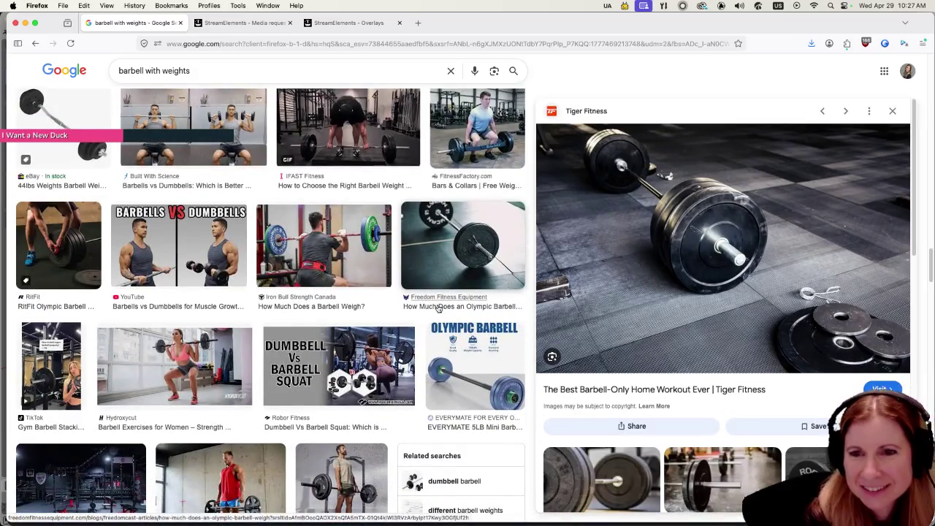
pyautogui.scroll(-2, 438, 308)
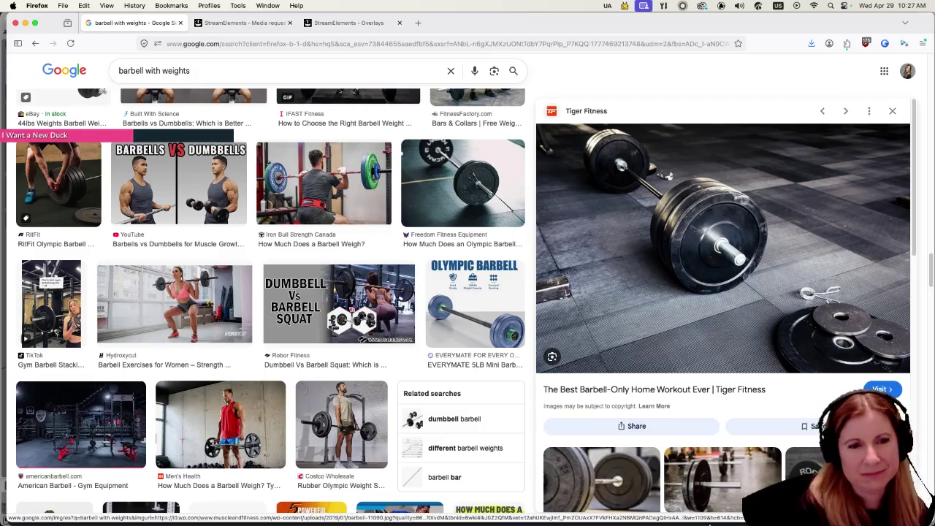
pyautogui.moveTo(752, 520)
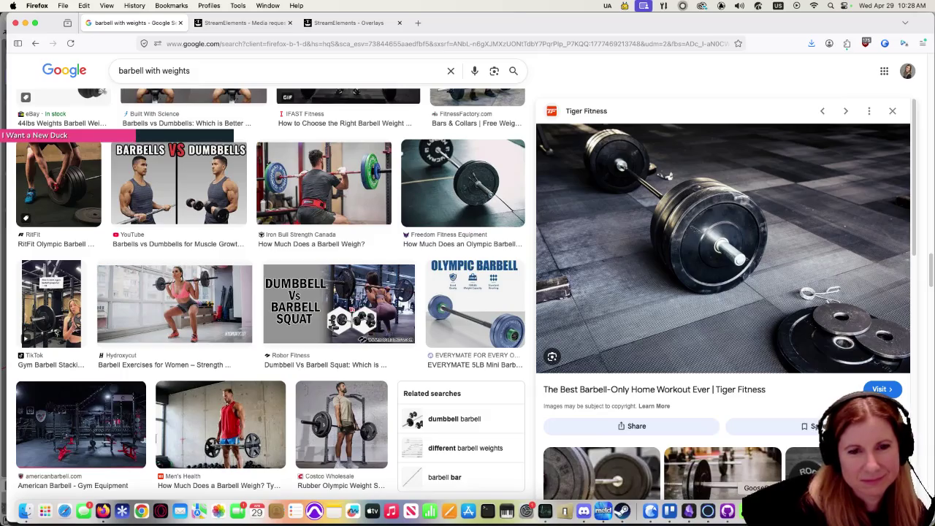
pyautogui.click(753, 511)
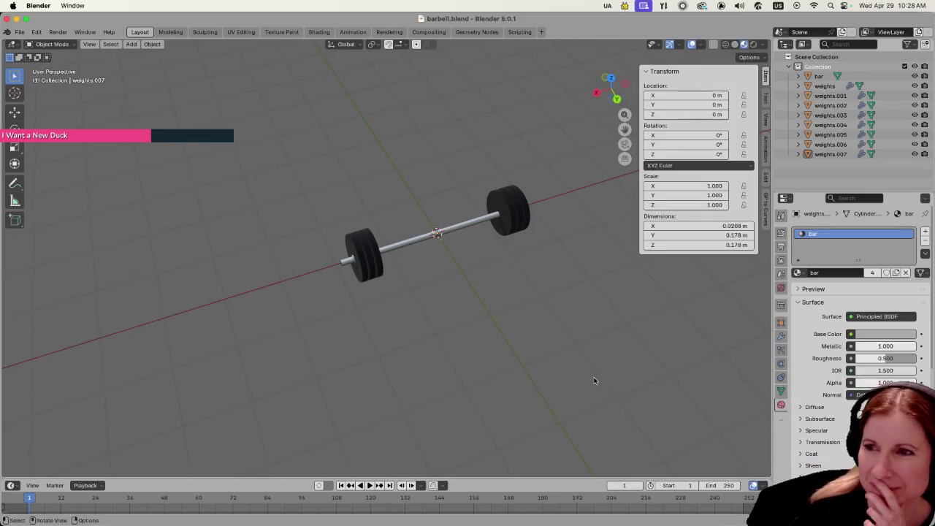
# Step: Look over the barbell.blend model in Blender, then switch back to the Godot editor
pyautogui.moveTo(15, 520)
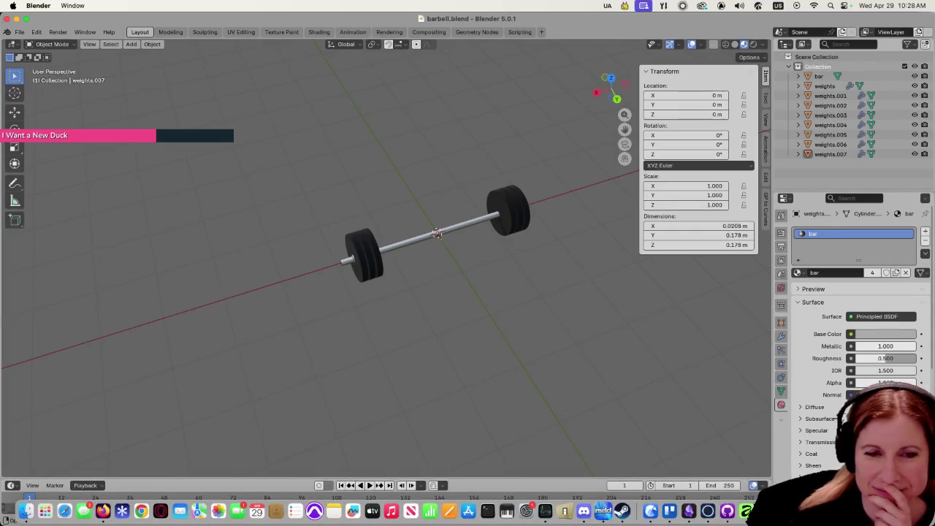
pyautogui.press('super+Tab')
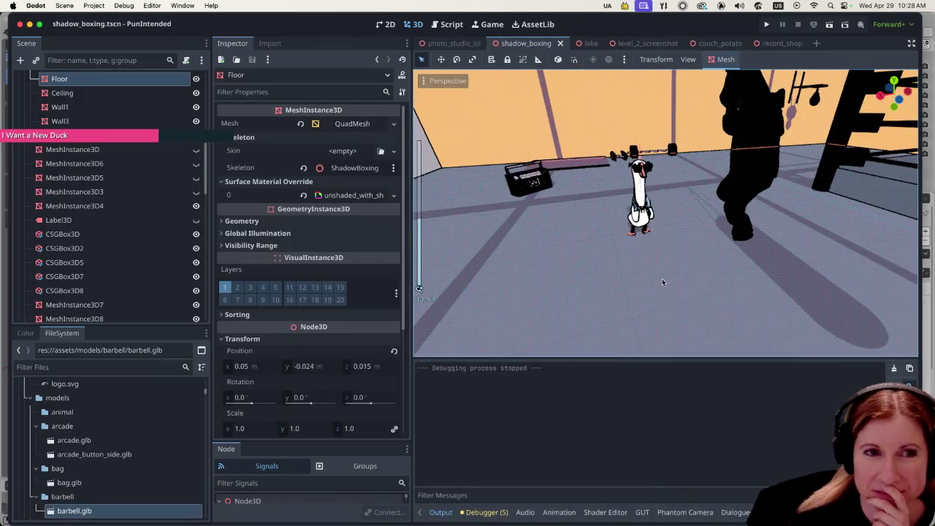
# Step: Leave the shadow_boxing scene and bring up the 'barbell with weights' image results in Firefox
pyautogui.hscroll(-2, 662, 278)
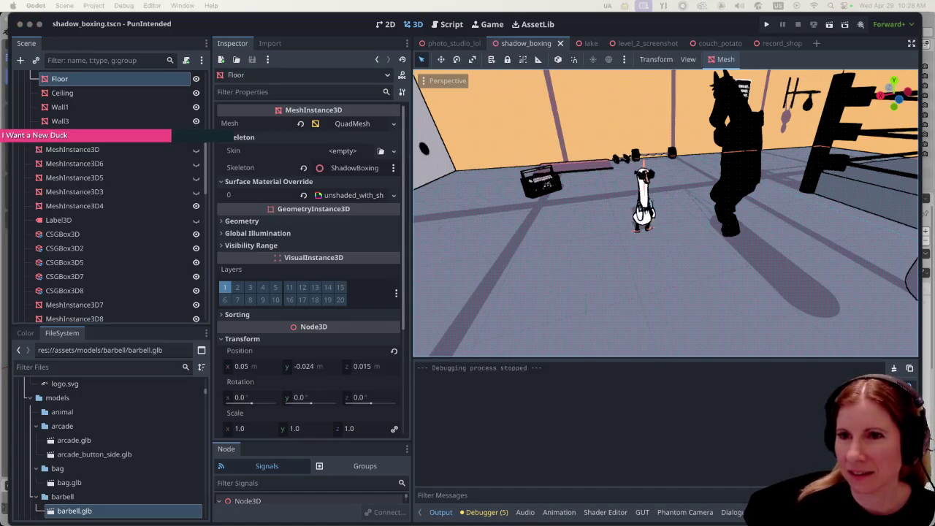
pyautogui.press('super+Tab')
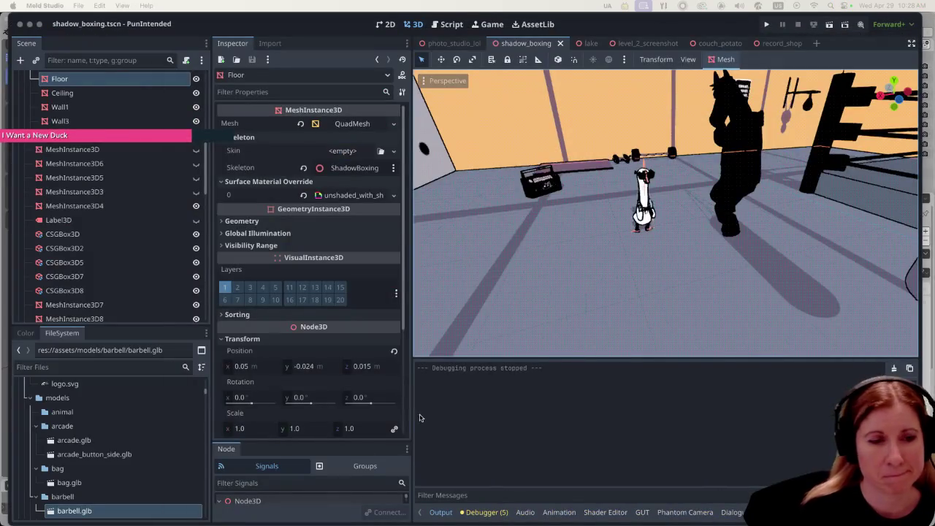
pyautogui.click(115, 515)
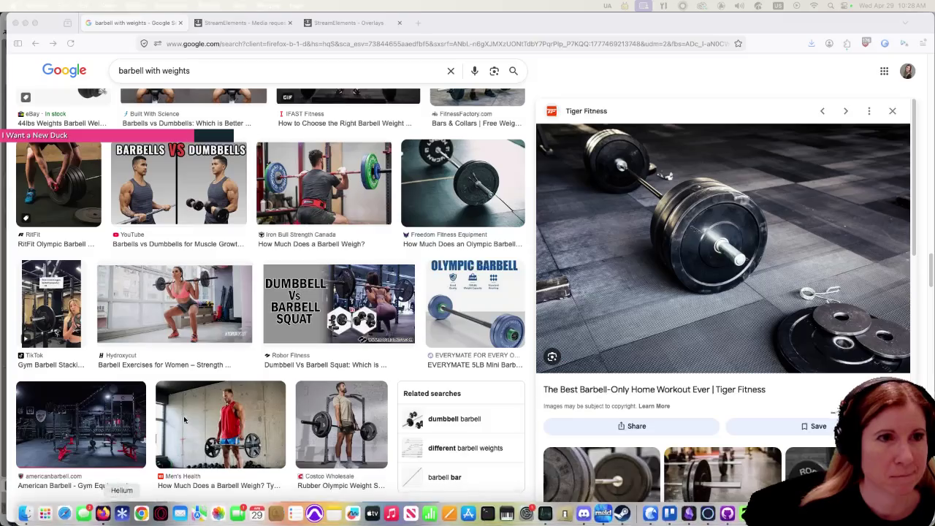
# Step: Close the StreamElements Overlays tab and return to the 'barbell with weights' image results
pyautogui.click(241, 22)
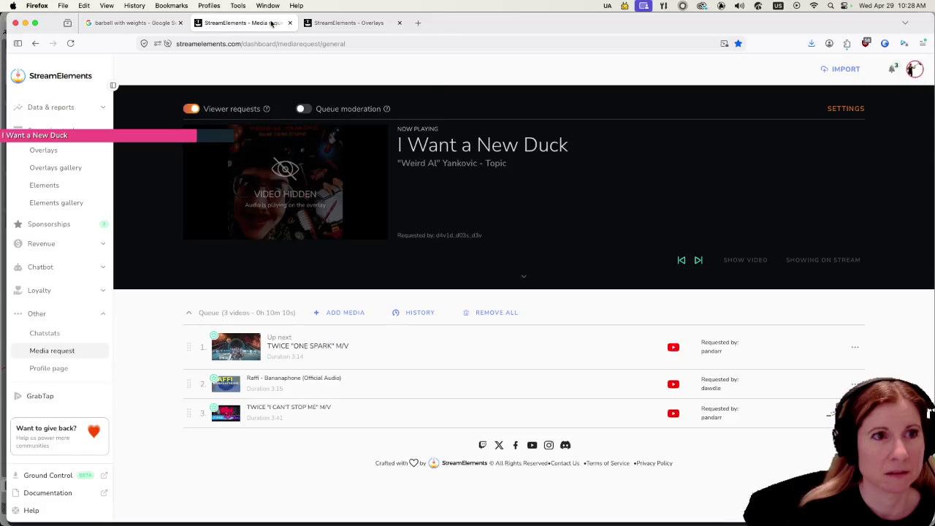
pyautogui.click(358, 22)
pyautogui.click(400, 22)
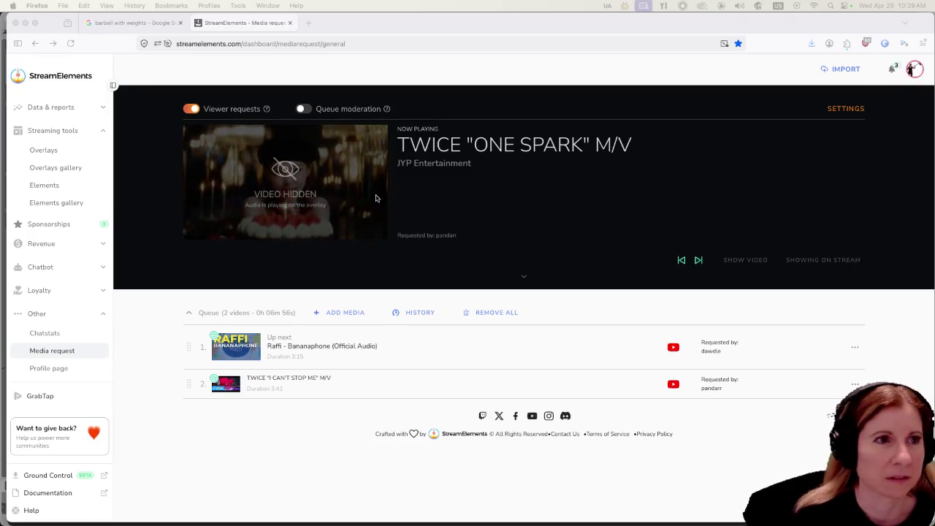
pyautogui.click(121, 26)
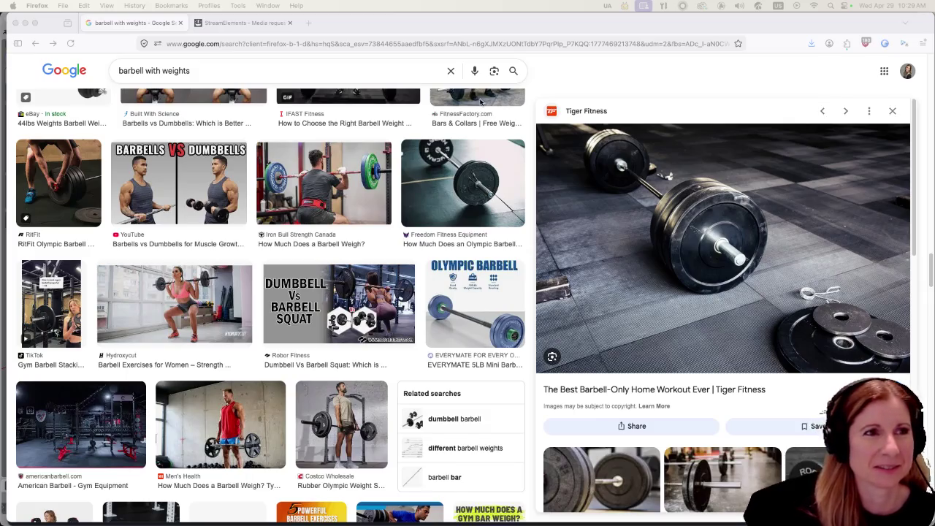
# Step: Return to Godot and orbit the viewport toward the gym's back wall
pyautogui.moveTo(767, 523)
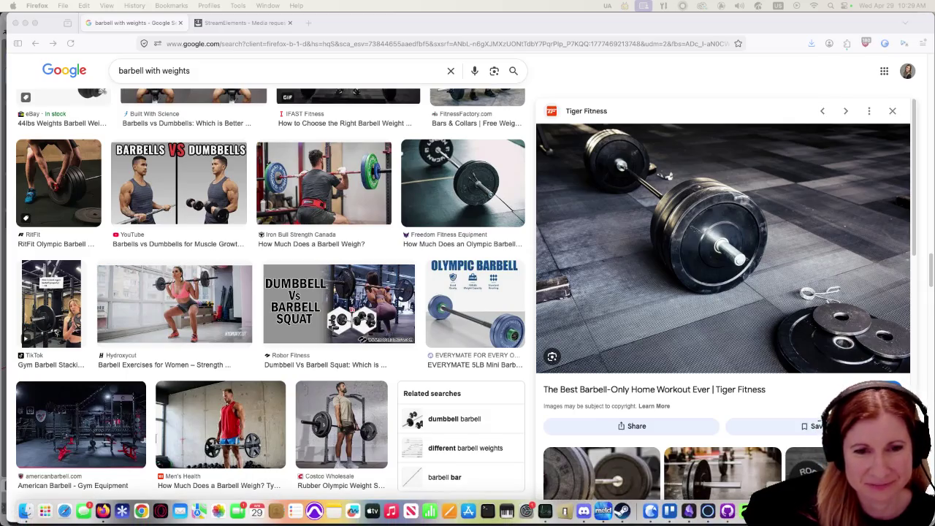
pyautogui.click(764, 511)
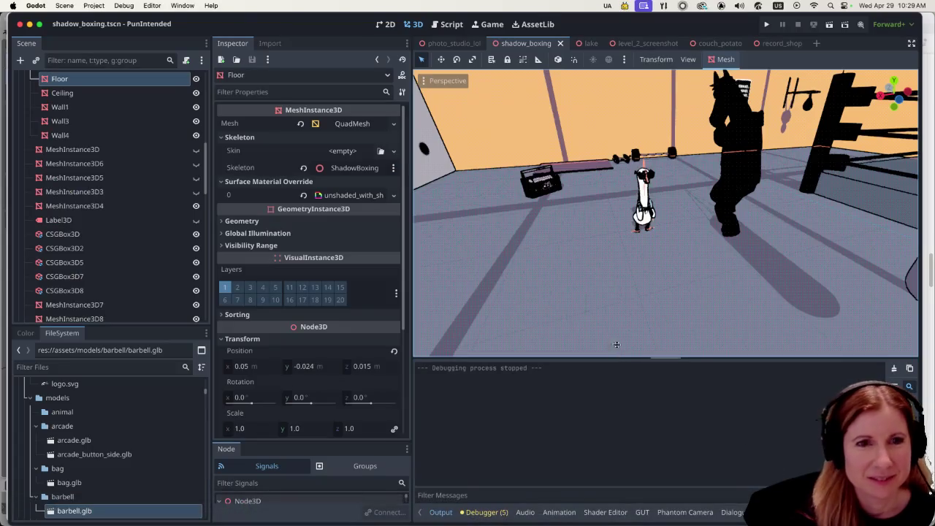
pyautogui.hscroll(-10, 794, 263)
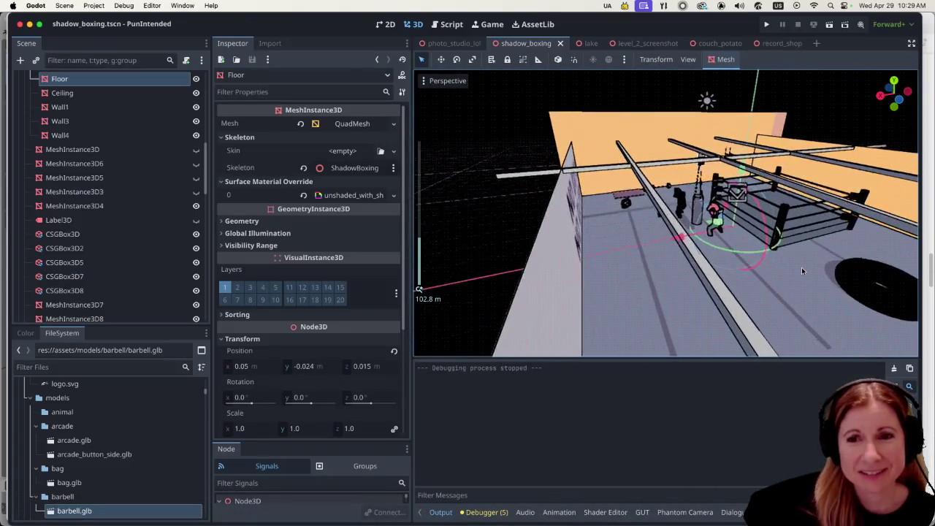
pyautogui.hscroll(-10, 768, 260)
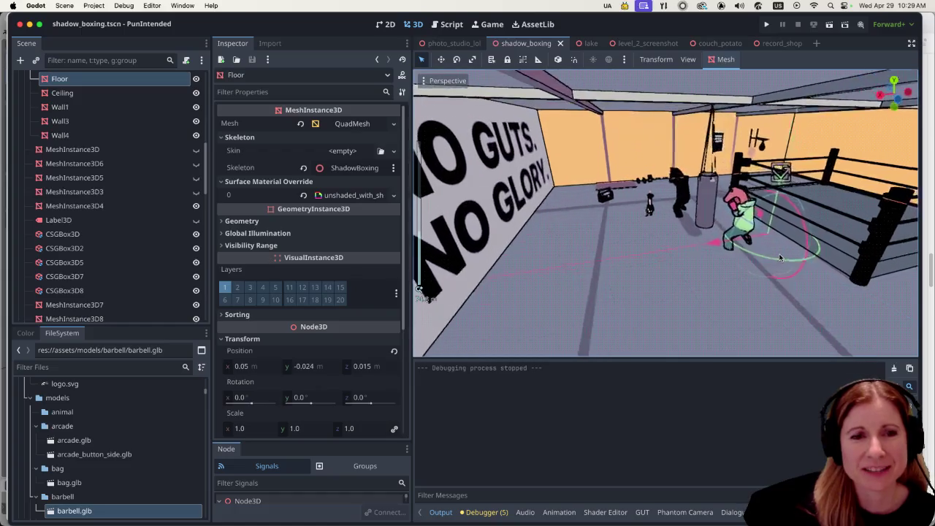
pyautogui.hscroll(-10, 796, 253)
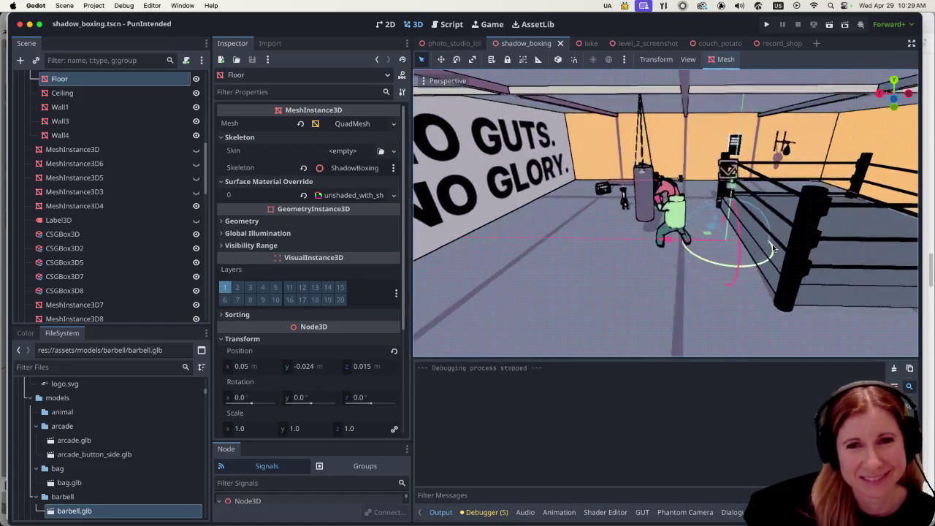
pyautogui.scroll(5, 606, 250)
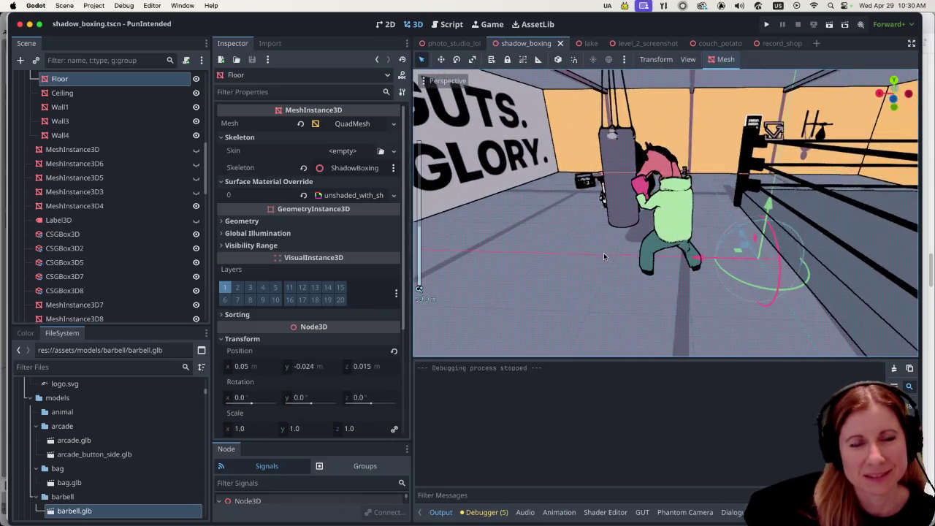
pyautogui.scroll(-5, 604, 256)
pyautogui.hscroll(5, 649, 242)
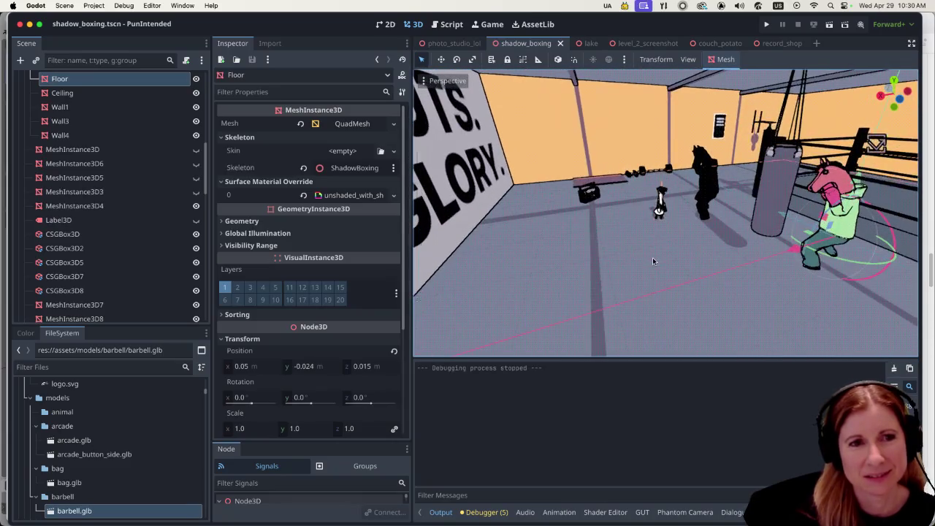
# Step: Select the speed bag hanging beside the 'SWEAT. SWEAT. REPEAT.' poster
pyautogui.scroll(5, 672, 240)
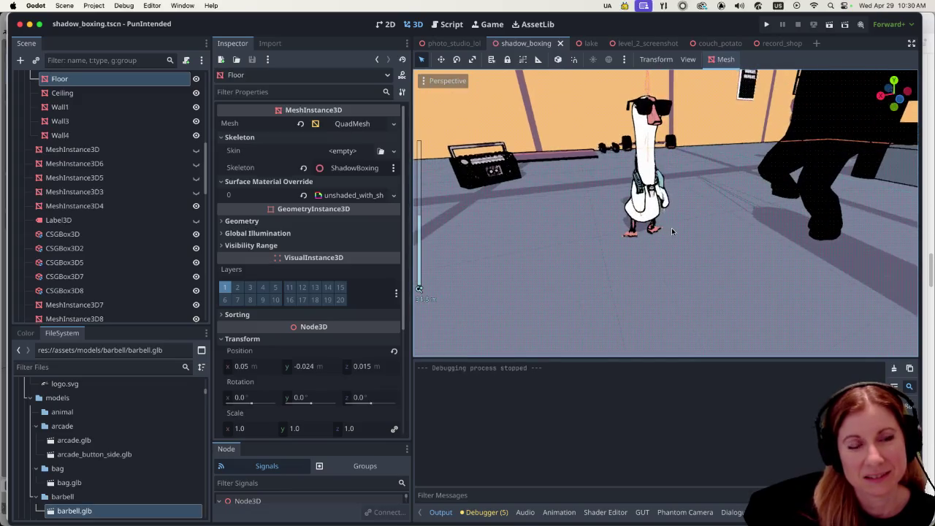
pyautogui.scroll(-3, 672, 228)
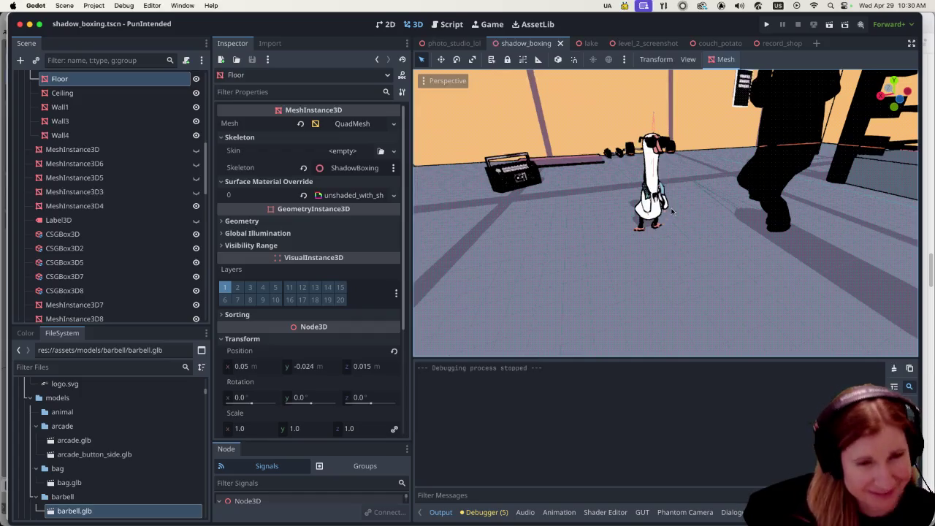
pyautogui.scroll(-5, 742, 175)
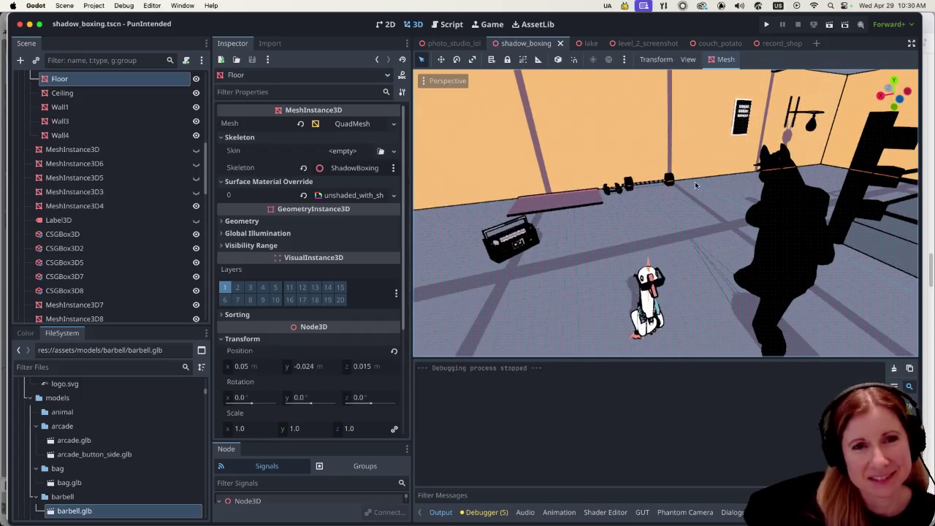
pyautogui.scroll(-3, 742, 175)
pyautogui.scroll(4, 743, 175)
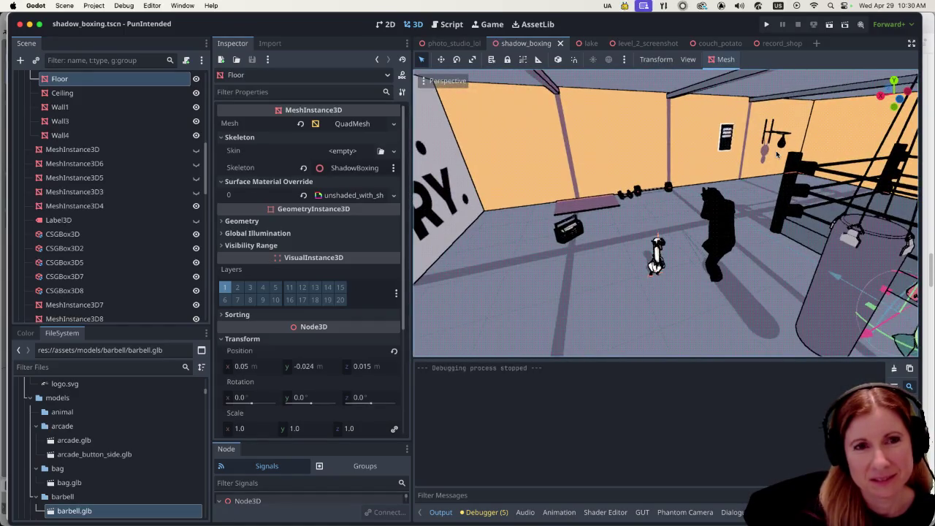
pyautogui.scroll(3, 776, 150)
pyautogui.scroll(6, 836, 147)
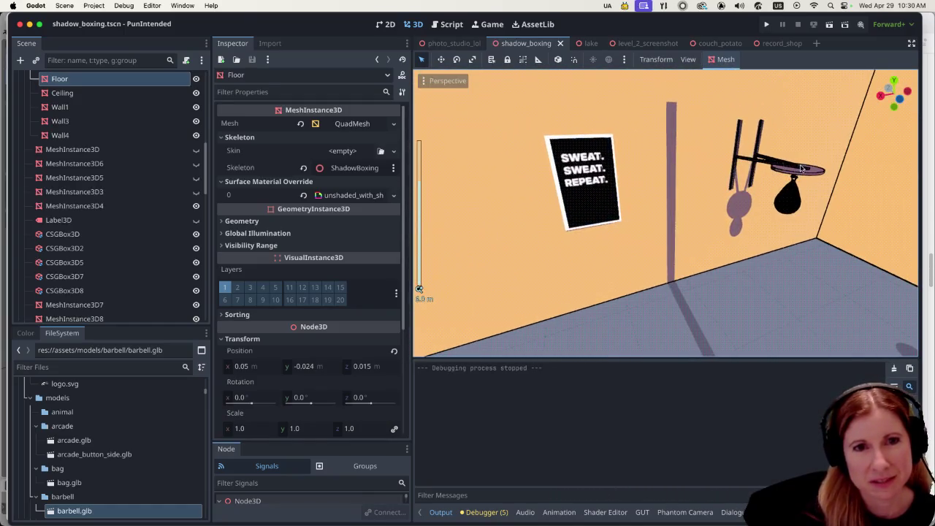
pyautogui.click(800, 170)
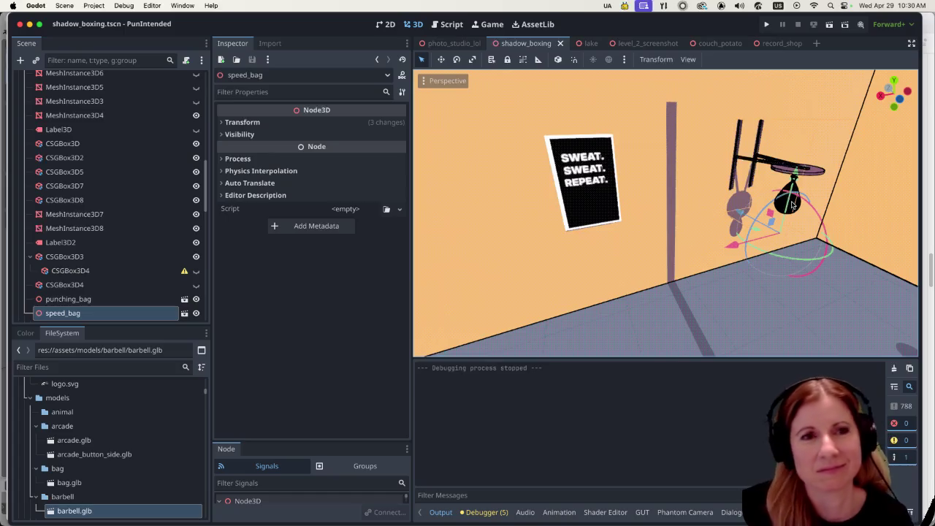
pyautogui.scroll(-8, 600, 194)
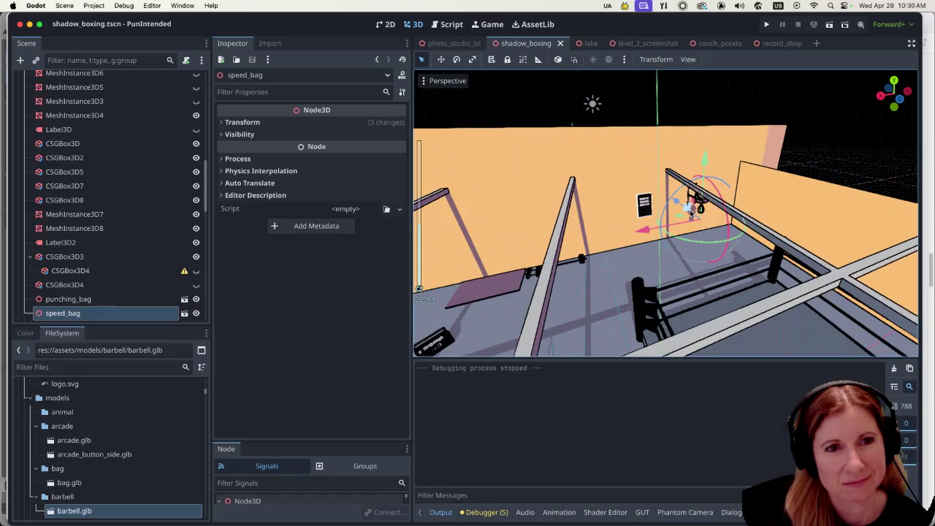
pyautogui.scroll(8, 690, 215)
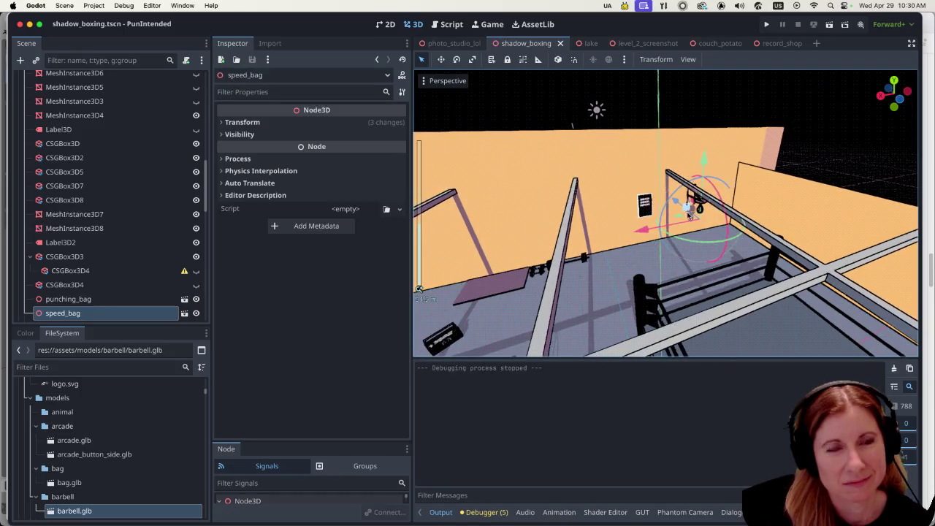
pyautogui.moveTo(608, 210); pyautogui.dragTo(660, 172)
pyautogui.scroll(3, 678, 219)
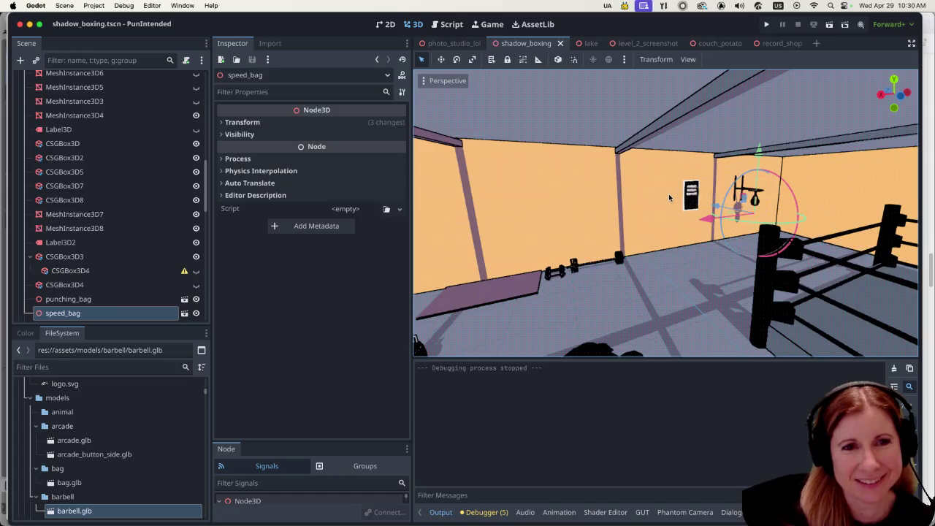
pyautogui.scroll(-3, 669, 193)
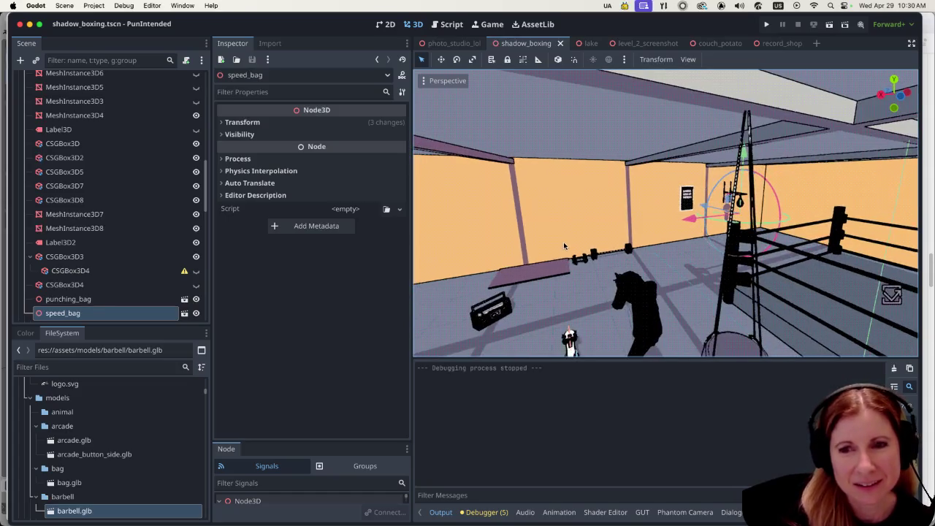
pyautogui.scroll(-3, 564, 245)
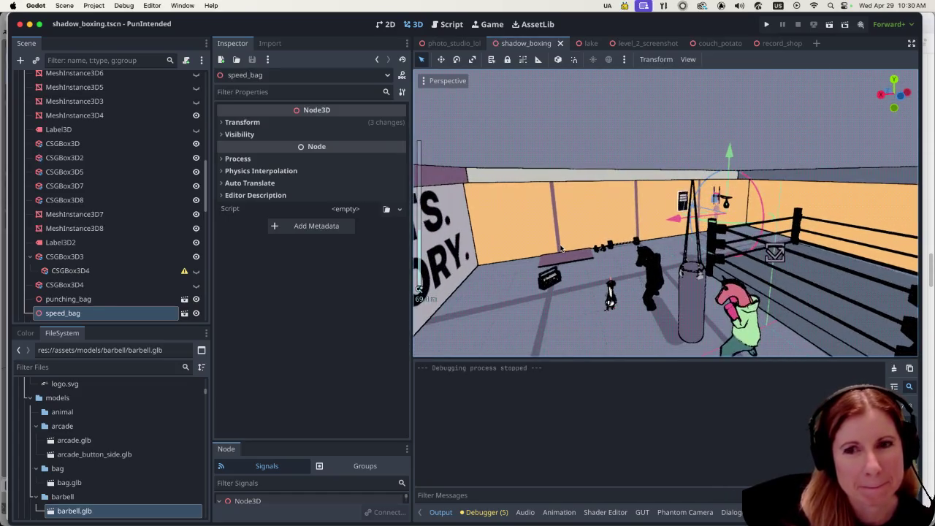
pyautogui.scroll(5, 560, 249)
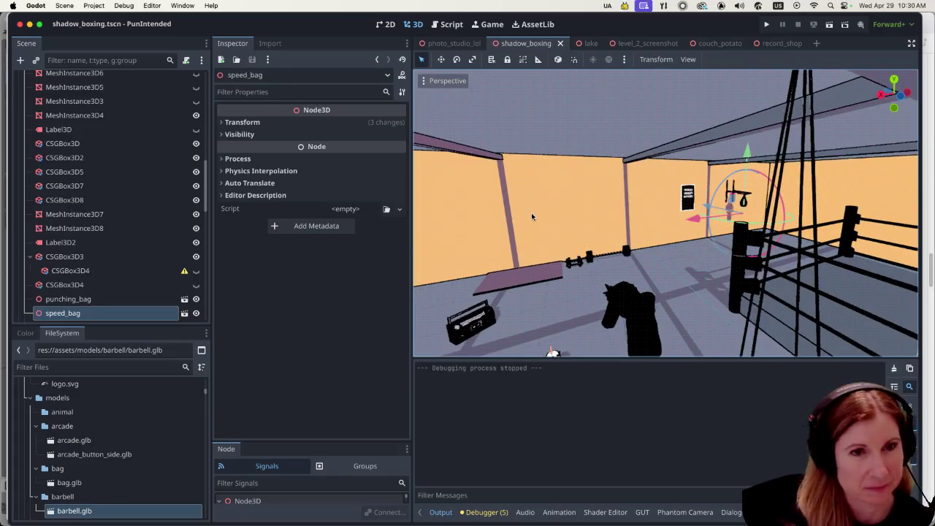
pyautogui.hscroll(-5, 643, 196)
pyautogui.hscroll(-2, 721, 257)
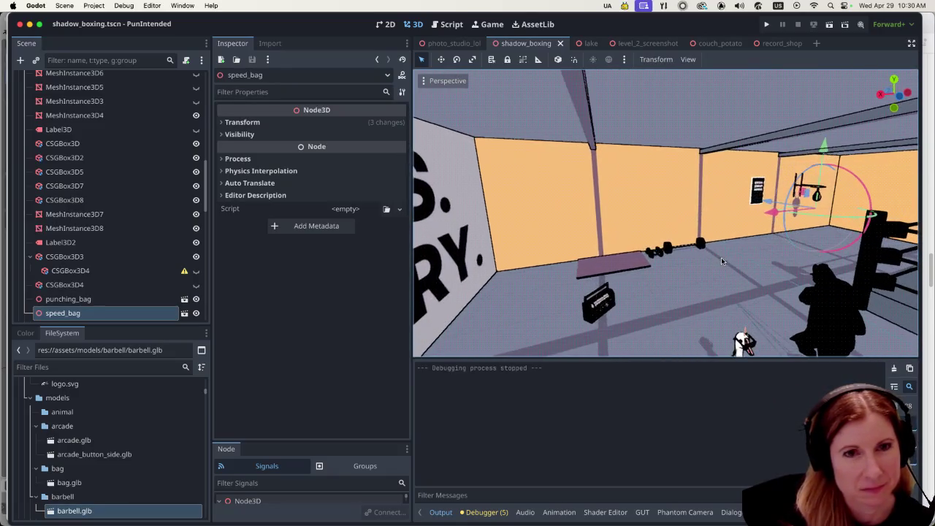
# Step: Move the speed bag onto the left wall beside the 'NO GUTS. NO GLORY.' lettering
pyautogui.moveTo(776, 213); pyautogui.dragTo(355, 238)
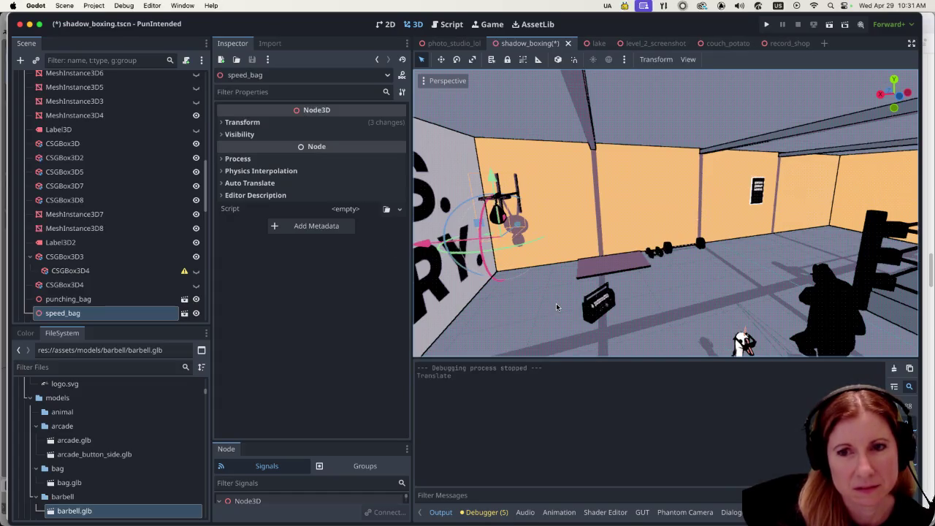
pyautogui.scroll(-3, 556, 303)
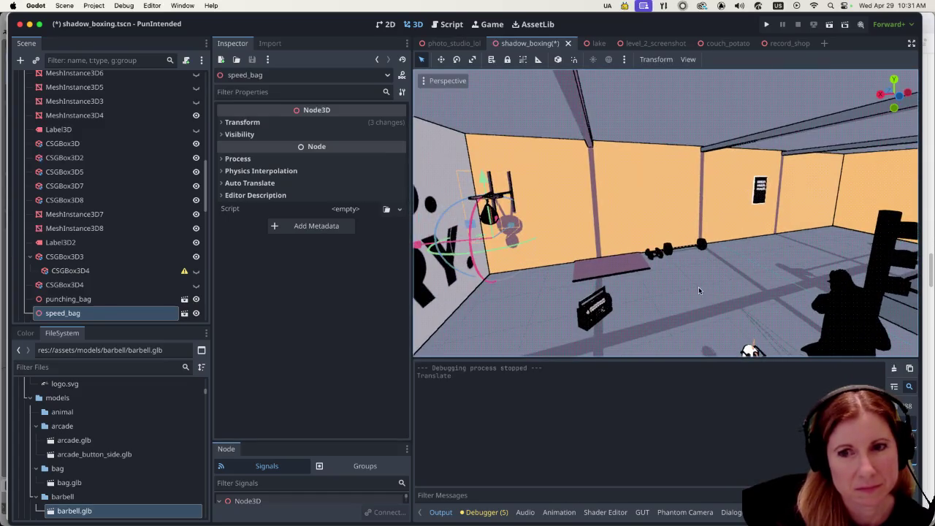
pyautogui.scroll(-2, 699, 286)
pyautogui.scroll(-3, 693, 277)
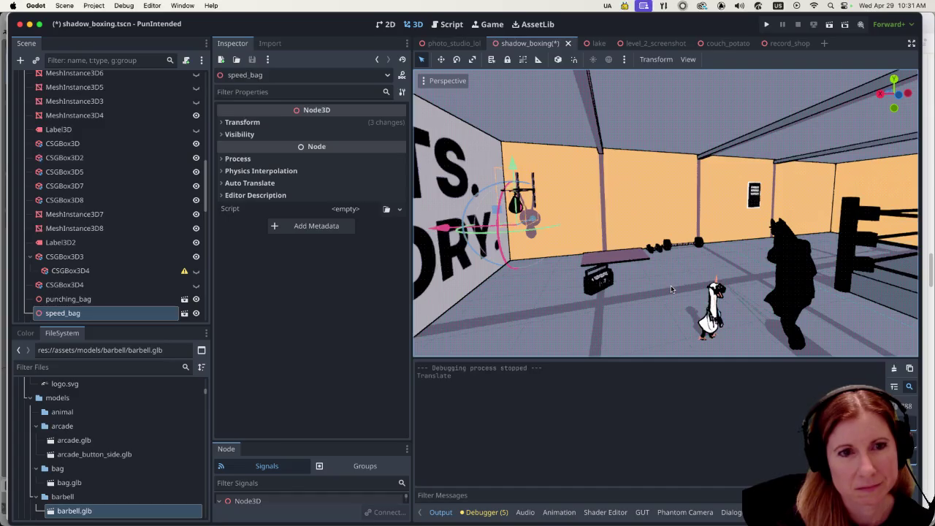
# Step: Orbit the viewport to check the speed bag's new spot near the barbell and boombox
pyautogui.hscroll(-5, 600, 265)
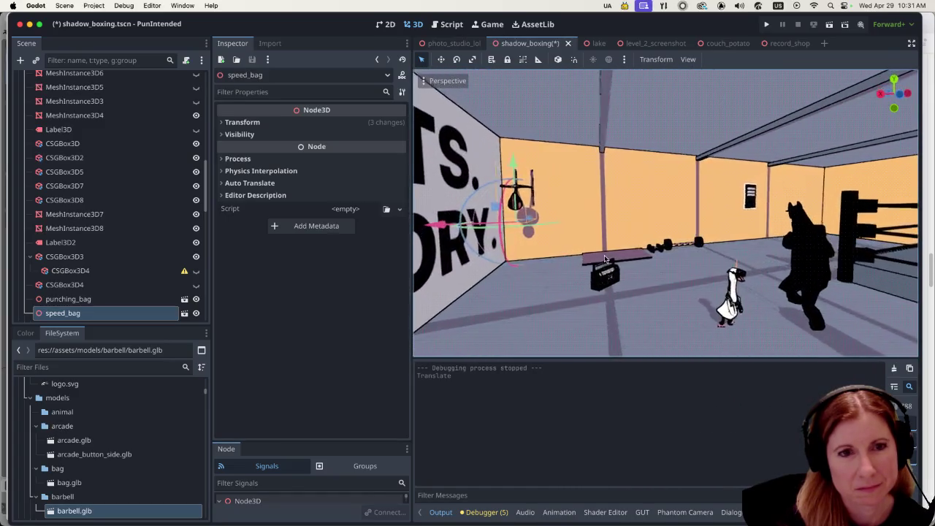
pyautogui.hscroll(-2, 593, 263)
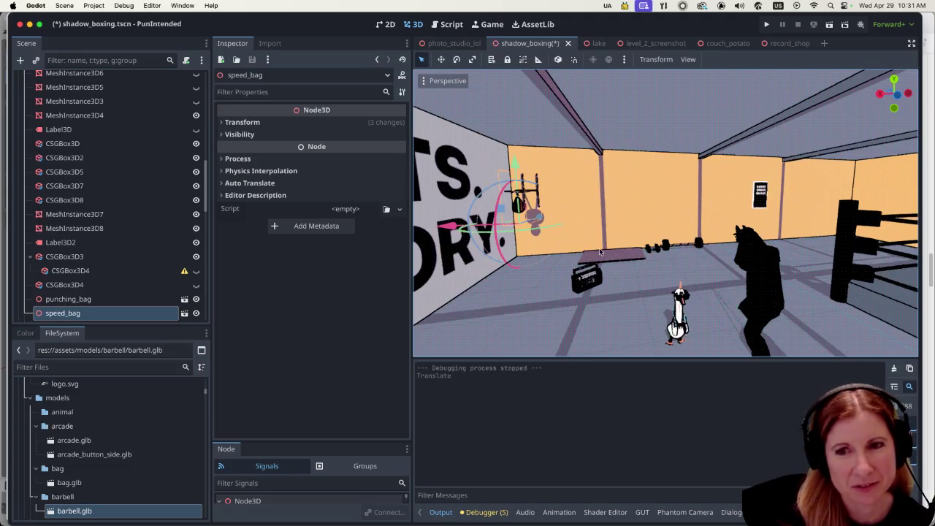
pyautogui.hscroll(2, 606, 255)
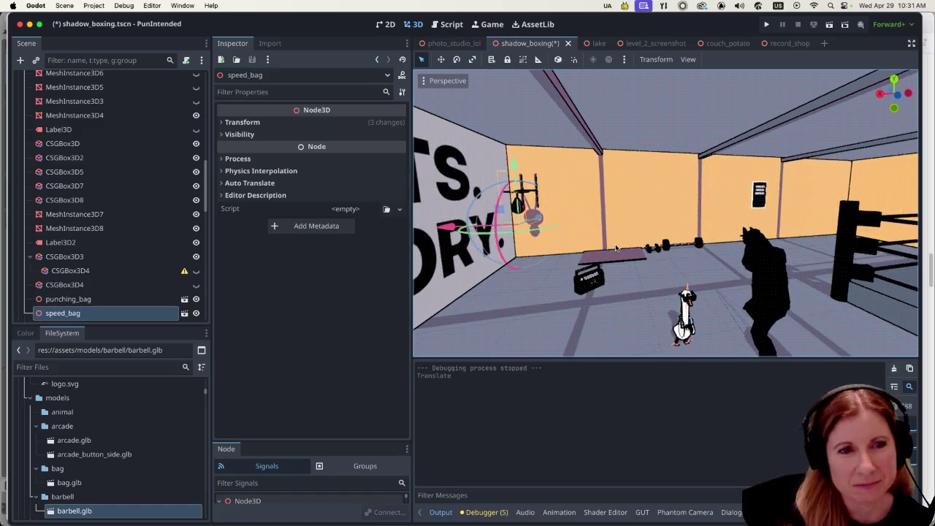
pyautogui.hscroll(1, 628, 254)
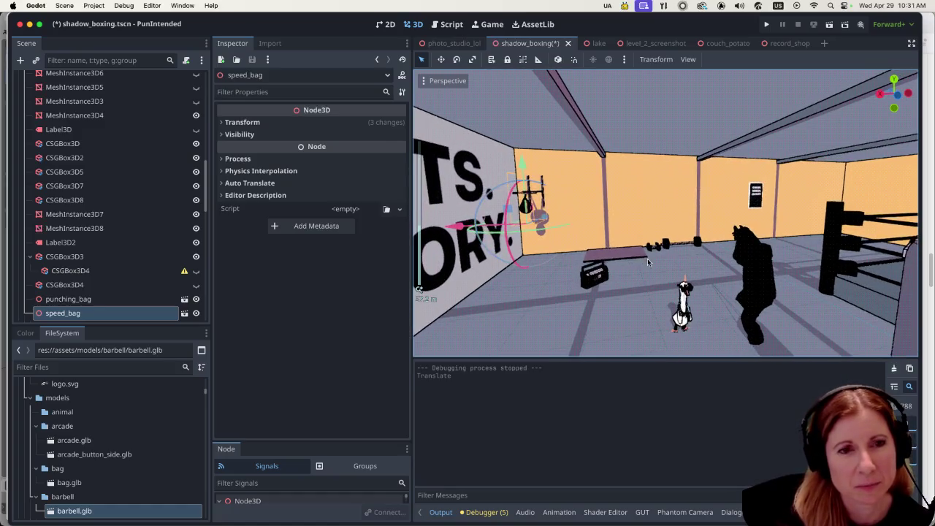
pyautogui.scroll(3, 647, 259)
pyautogui.hscroll(5, 656, 260)
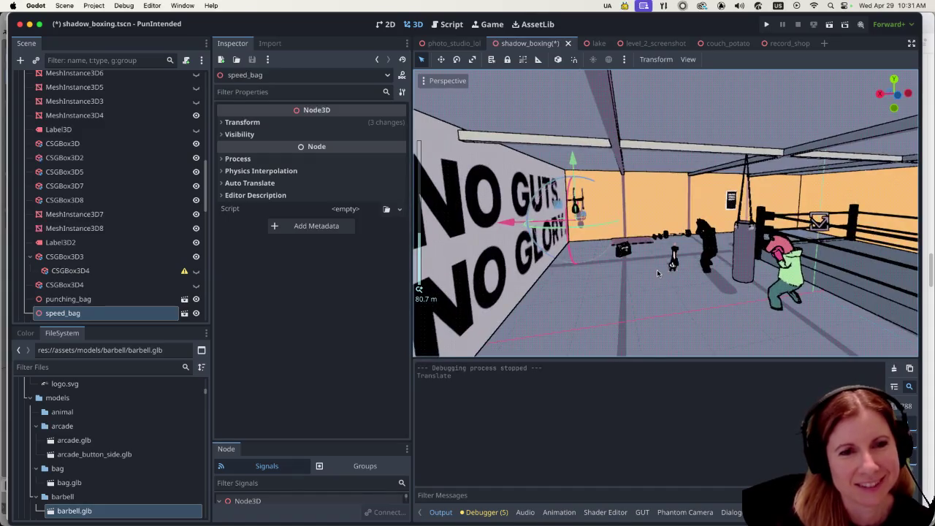
pyautogui.scroll(4, 656, 257)
pyautogui.hscroll(-3, 656, 259)
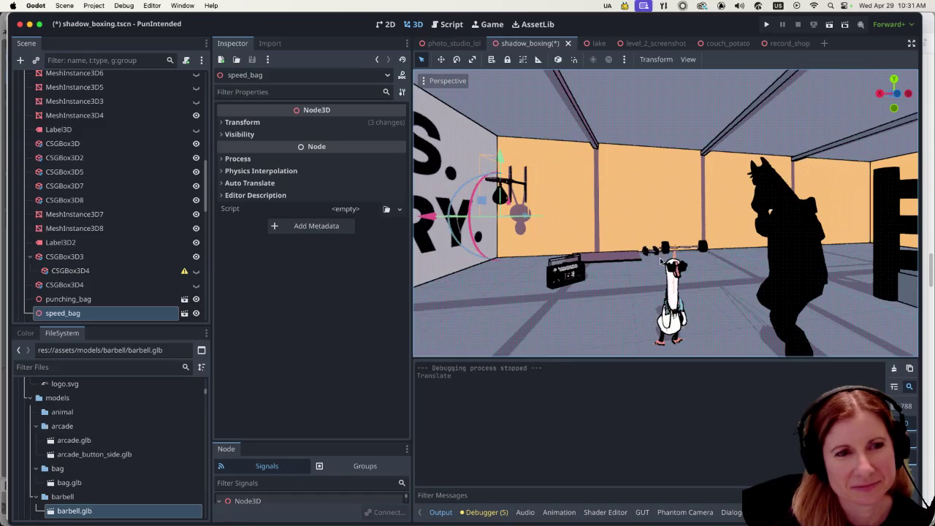
pyautogui.hscroll(2, 763, 285)
pyautogui.scroll(-2, 755, 282)
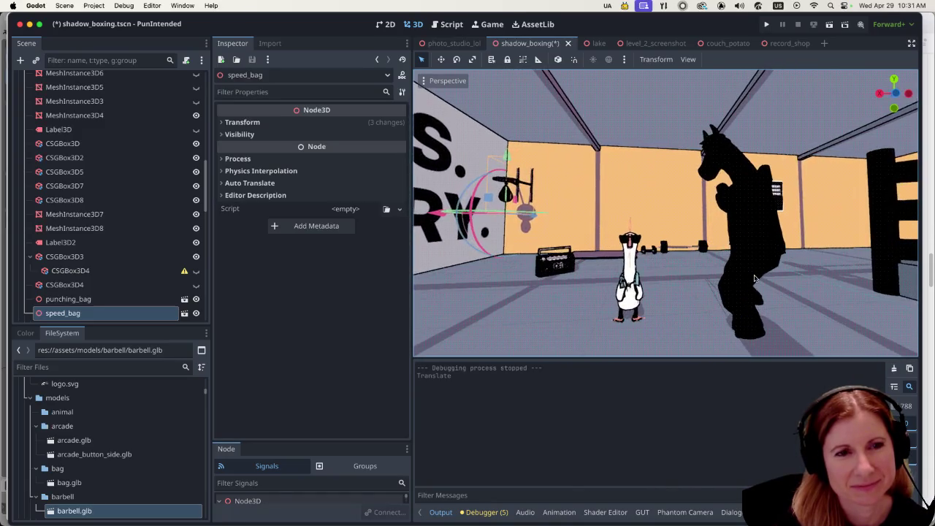
pyautogui.scroll(-3, 752, 276)
pyautogui.hscroll(3, 734, 264)
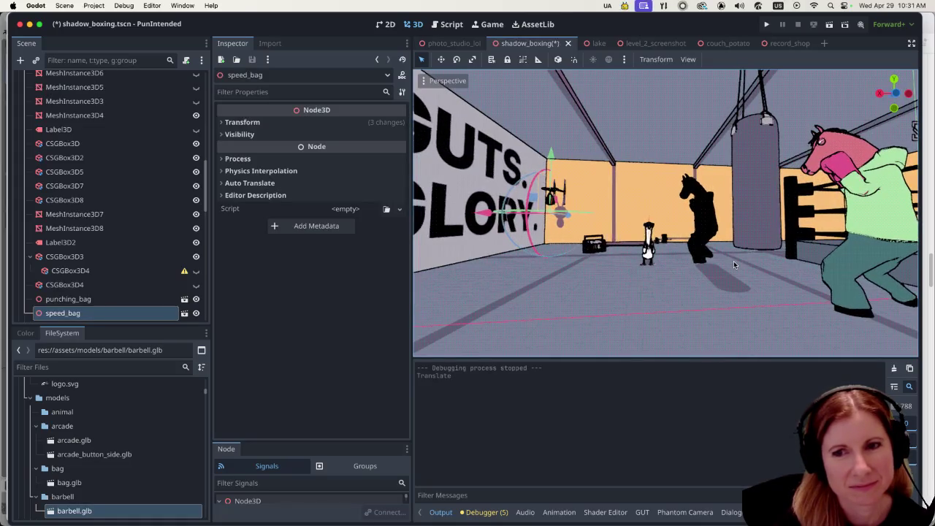
pyautogui.scroll(2, 737, 261)
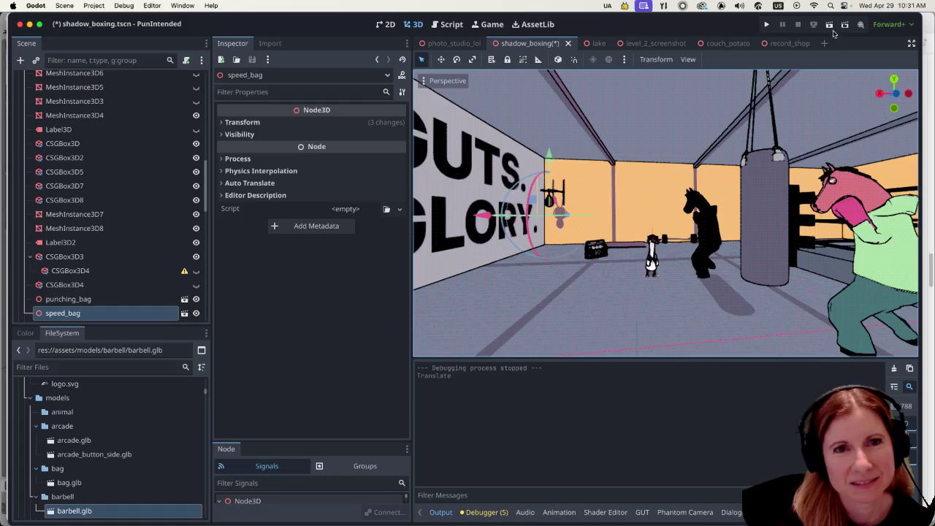
# Step: Save and run the scene, capturing the mouse for the free camera
pyautogui.press('super+r')
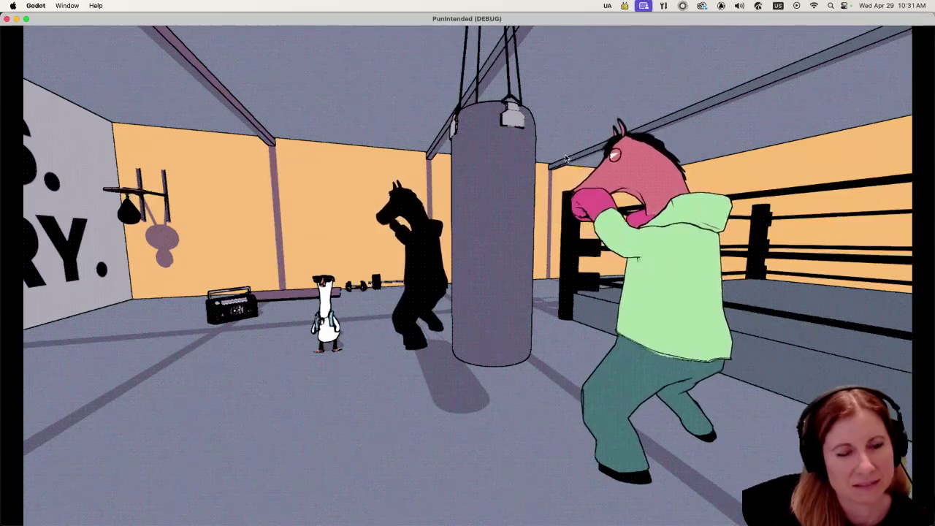
pyautogui.click(566, 159)
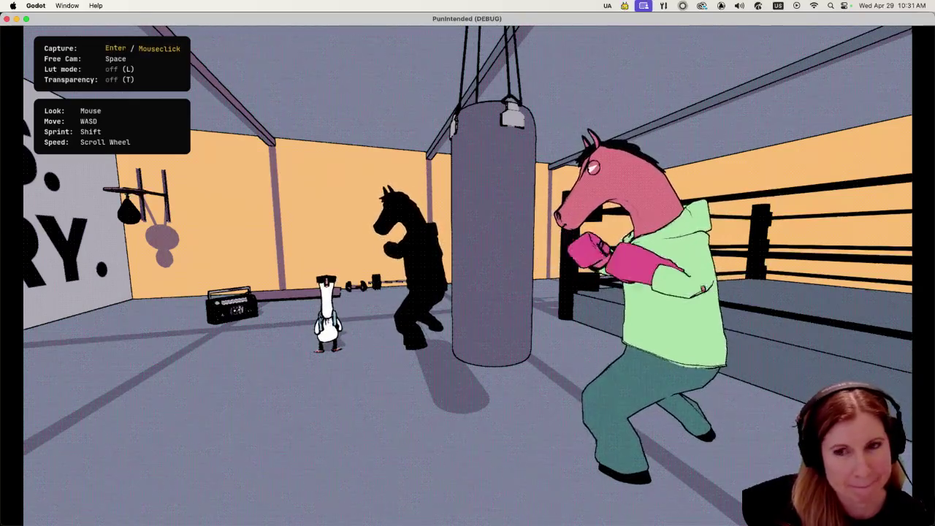
pyautogui.press('s')
# Step: Fly the free camera around the gym to view the horse boxer from the ring side
pyautogui.press('a')
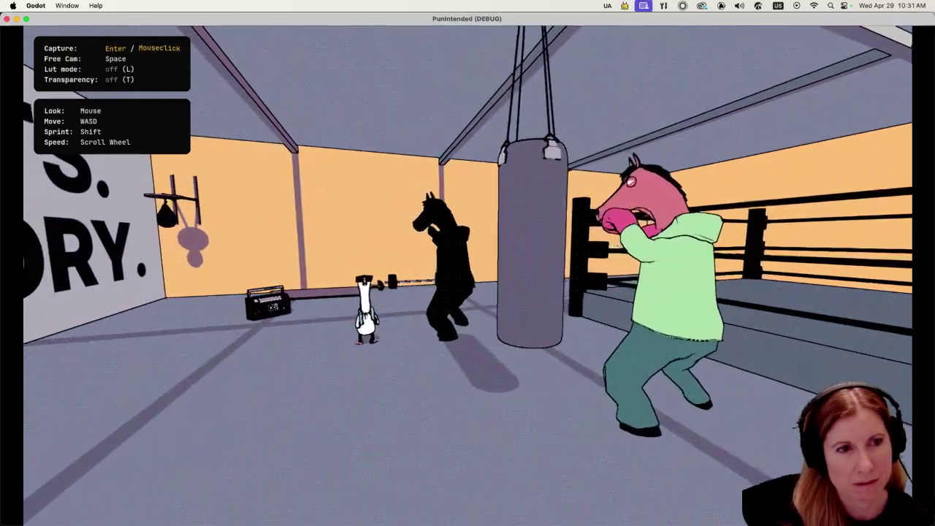
pyautogui.press('a')
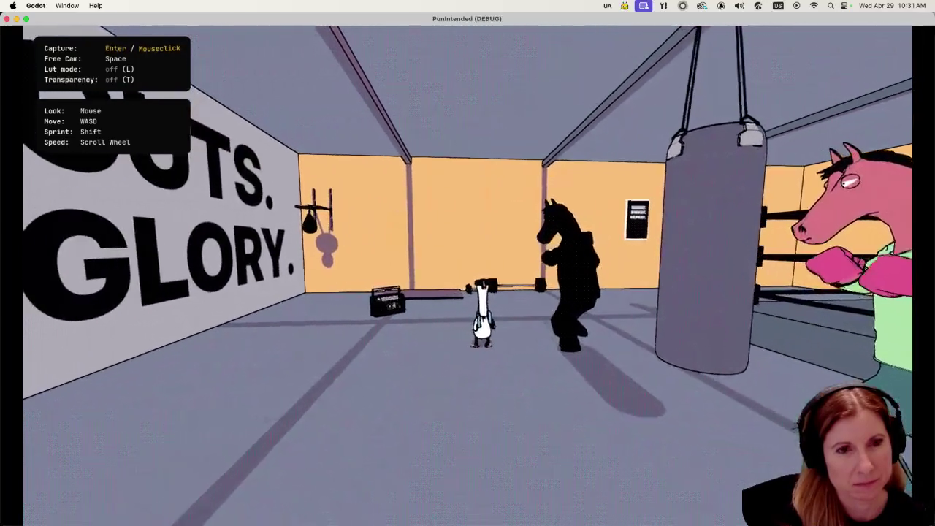
pyautogui.press('d')
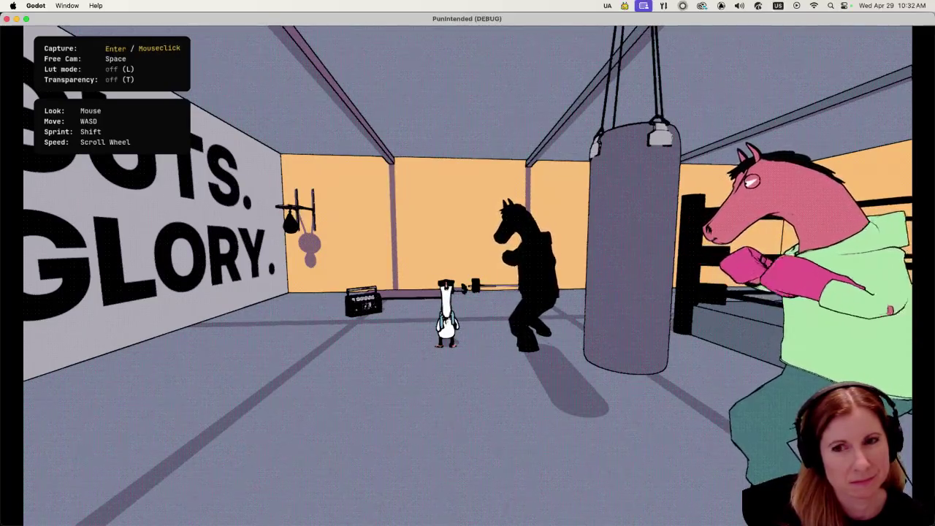
pyautogui.press('d')
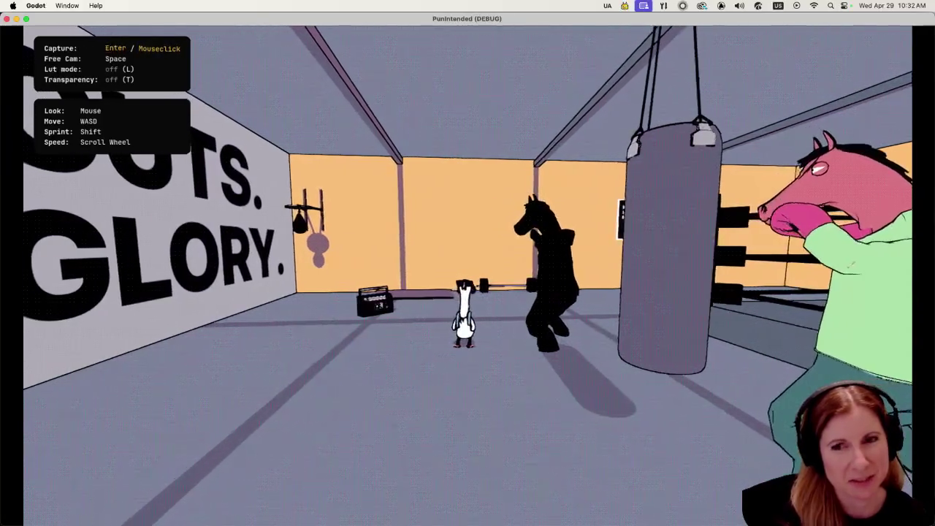
pyautogui.press('a')
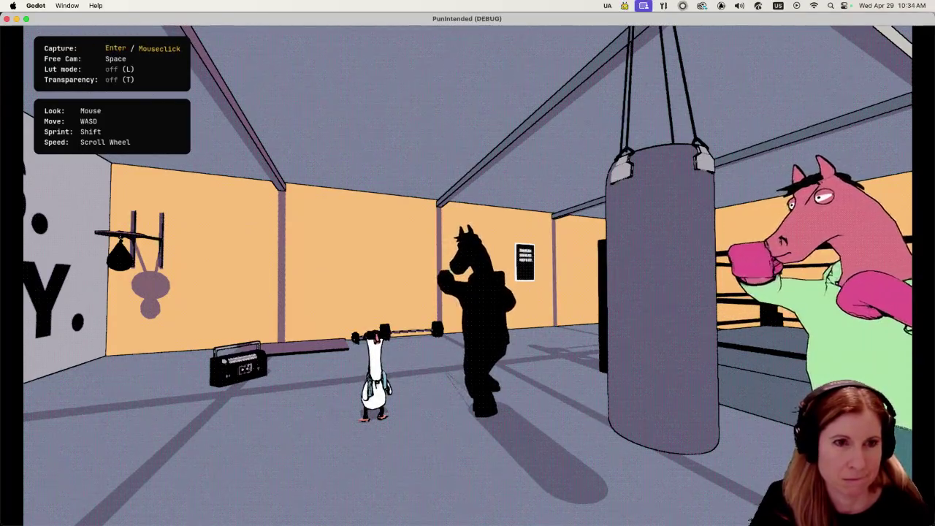
# Step: Quit the running PunIntended game to return to the shadow_boxing scene in the editor
pyautogui.press('super+q')
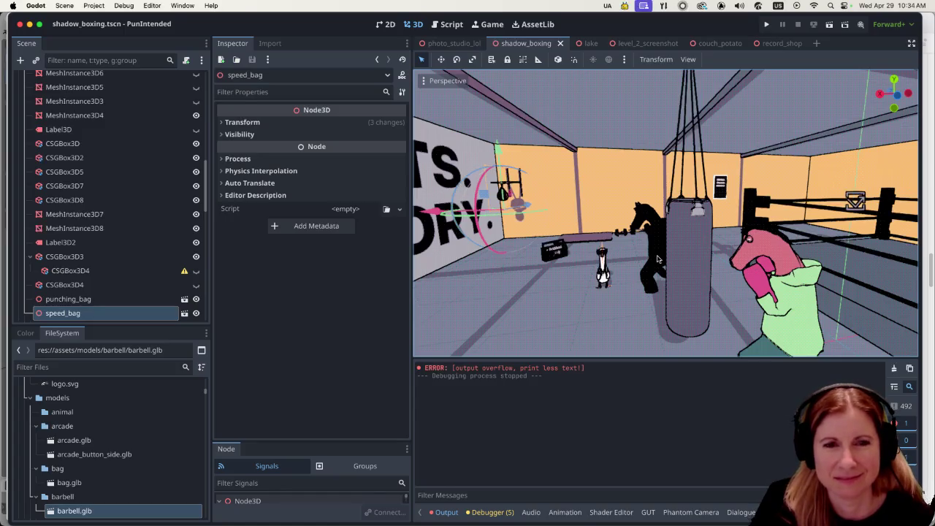
# Step: Slide the speed bag along its X axis on the GUTS. GLORY. wall, then select the gym floor
pyautogui.scroll(-2, 658, 260)
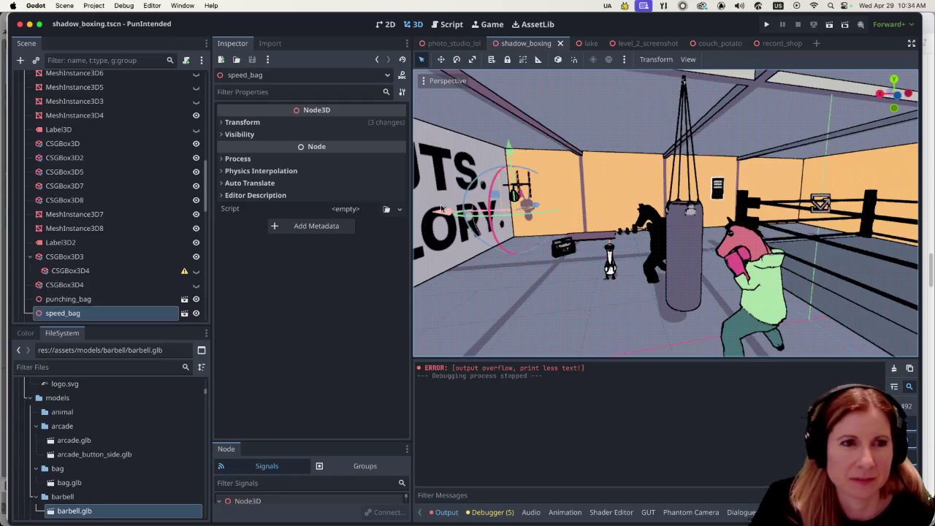
pyautogui.moveTo(443, 210); pyautogui.dragTo(472, 209)
pyautogui.scroll(2, 524, 275)
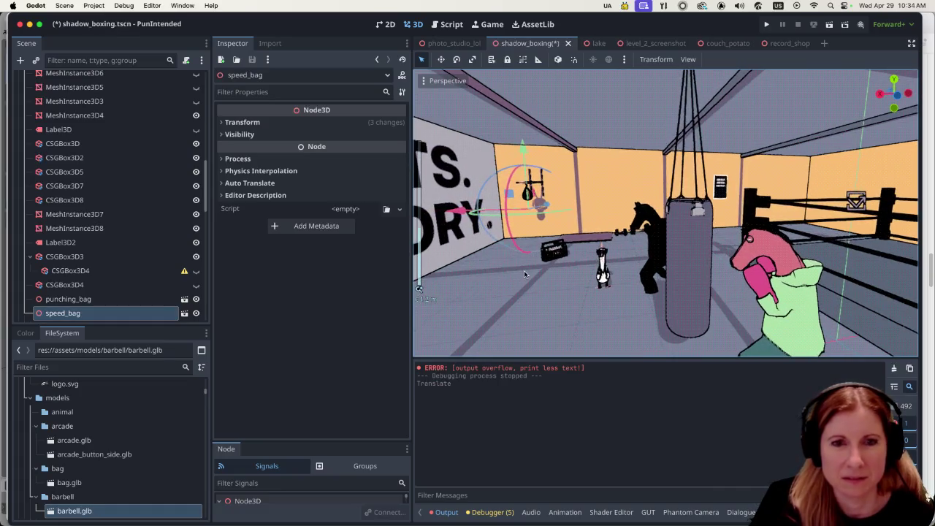
pyautogui.moveTo(534, 271); pyautogui.dragTo(614, 244)
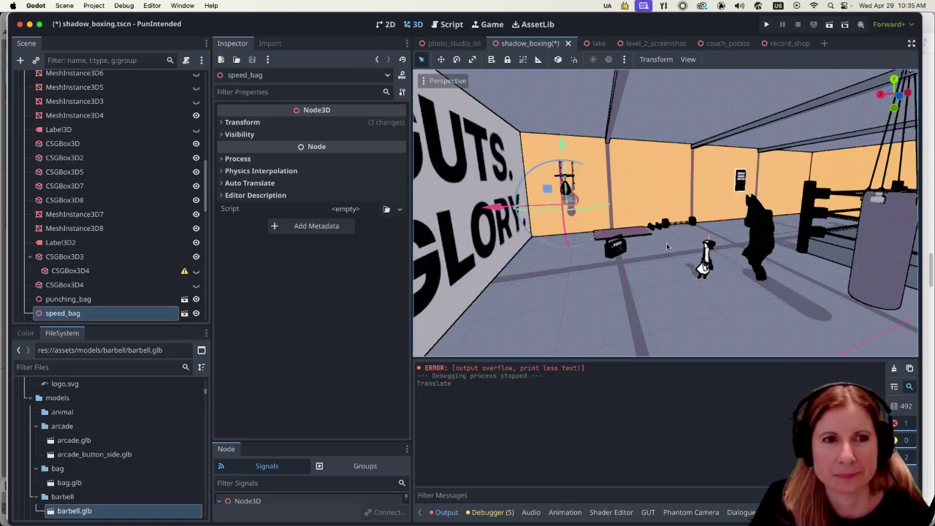
pyautogui.click(664, 315)
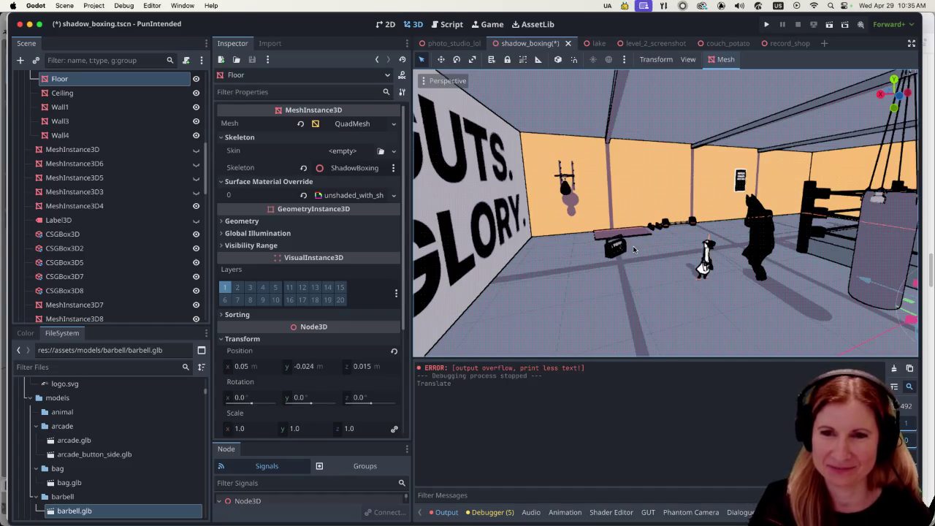
pyautogui.moveTo(748, 281); pyautogui.dragTo(788, 263)
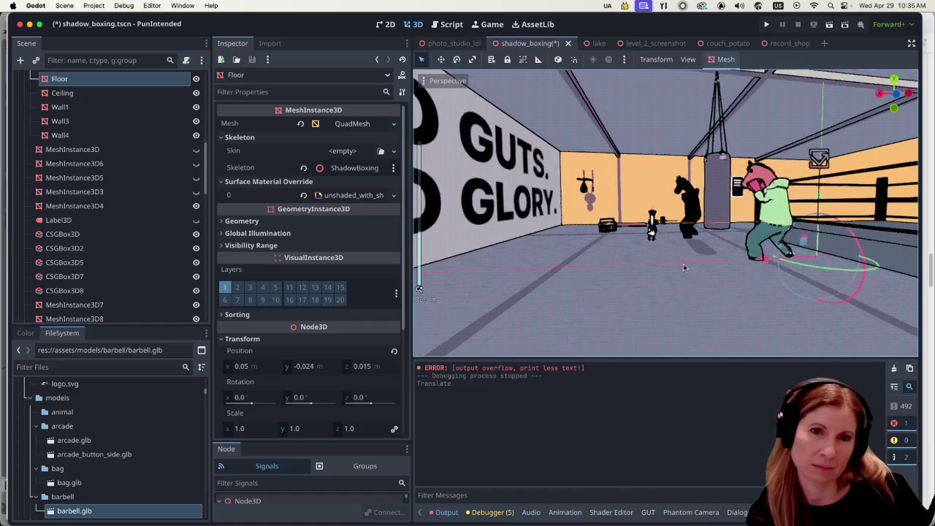
pyautogui.scroll(4, 684, 263)
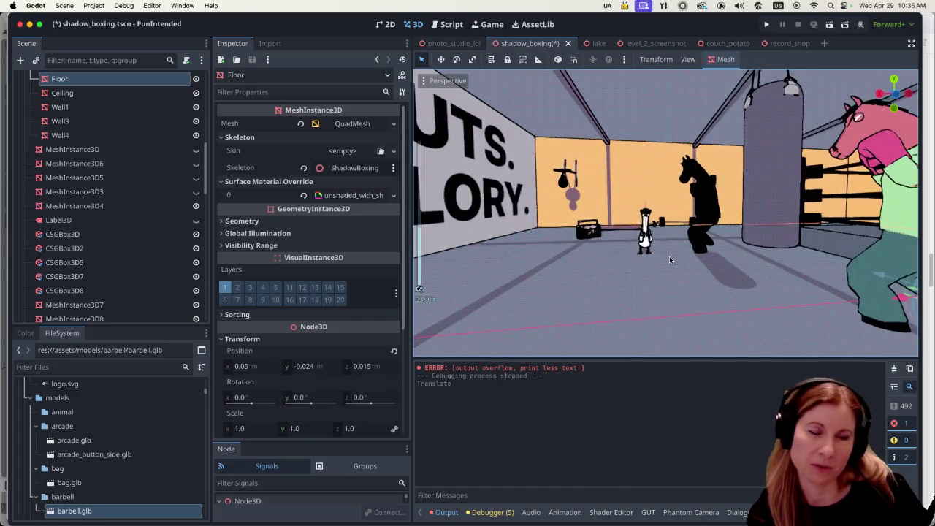
pyautogui.moveTo(670, 261); pyautogui.dragTo(761, 250)
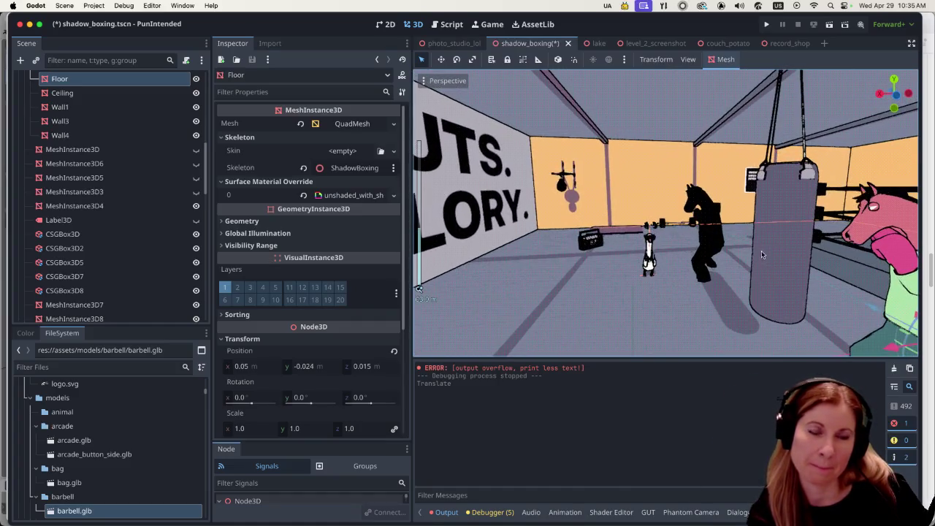
pyautogui.scroll(-5, 773, 228)
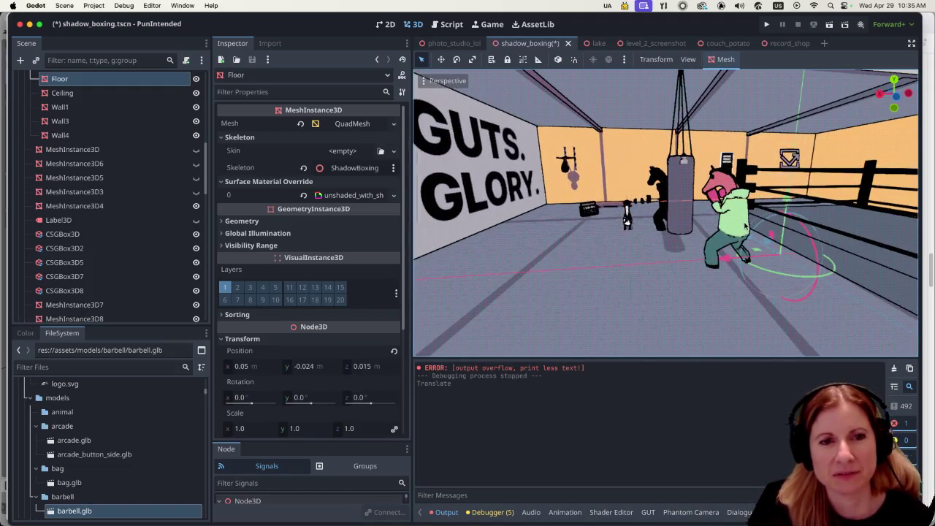
pyautogui.scroll(5, 739, 227)
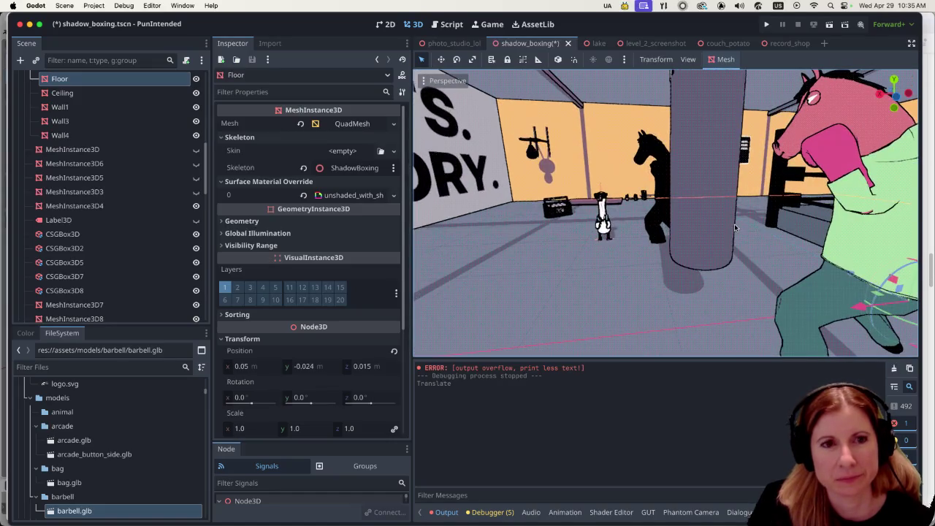
pyautogui.scroll(-6, 735, 228)
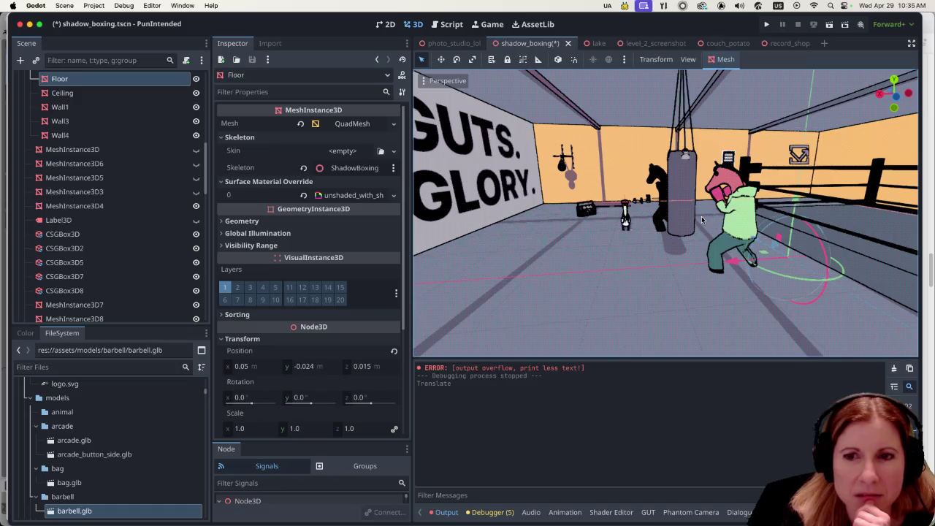
pyautogui.scroll(4, 698, 226)
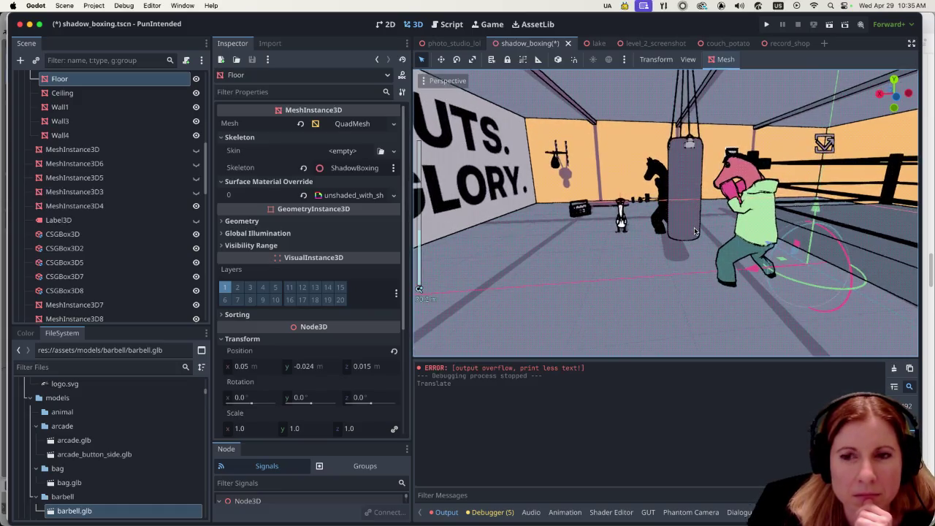
pyautogui.scroll(3, 695, 231)
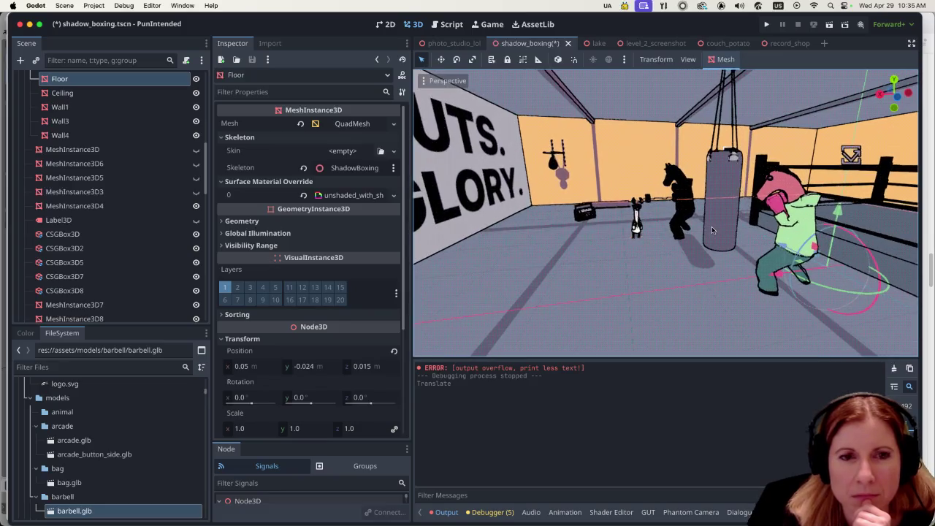
pyautogui.scroll(2, 712, 230)
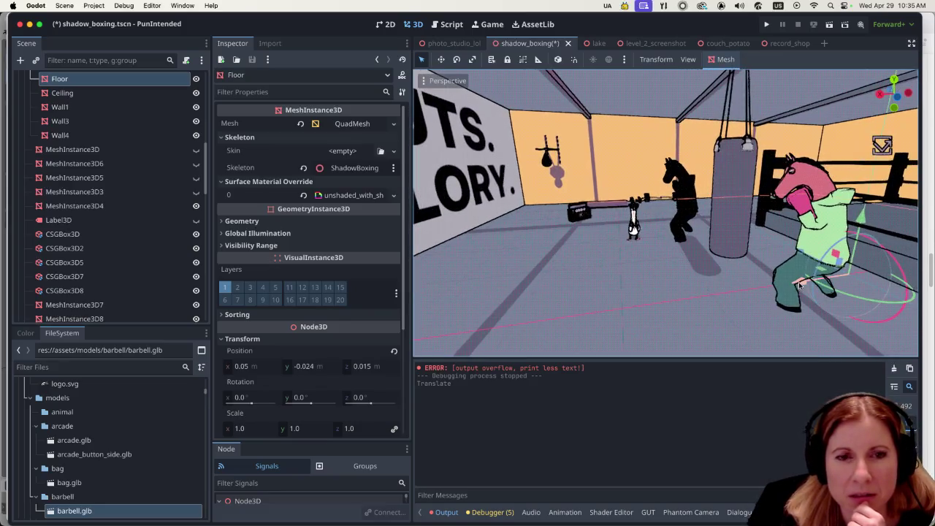
pyautogui.moveTo(800, 285); pyautogui.dragTo(789, 289)
pyautogui.press('super+z')
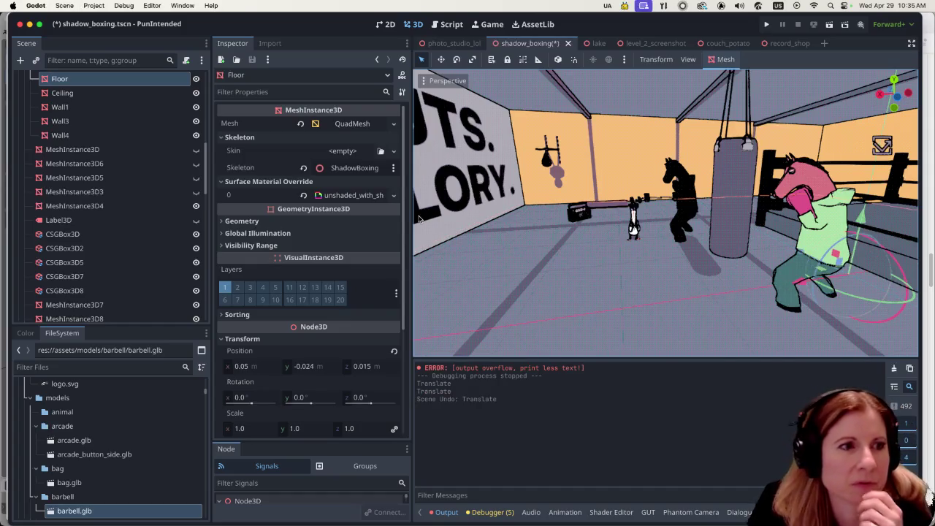
pyautogui.scroll(5, 175, 209)
pyautogui.scroll(5, 146, 248)
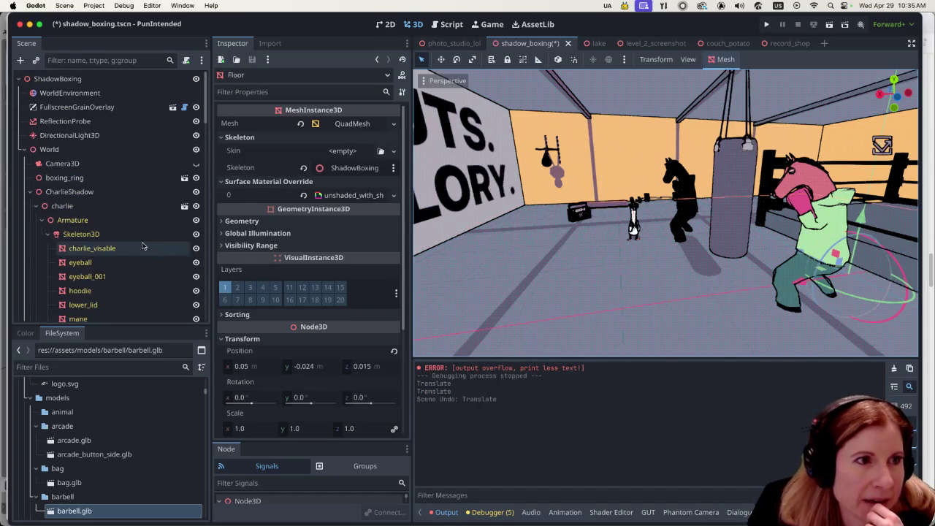
# Step: Collapse and re-expand the World group, then select the CharlieShadow node
pyautogui.click(25, 149)
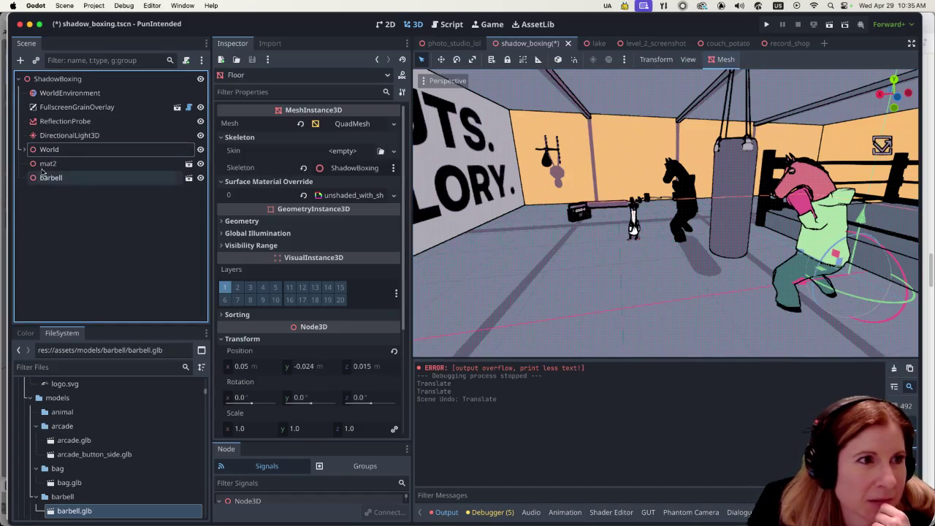
pyautogui.click(24, 150)
pyautogui.scroll(-1, 65, 179)
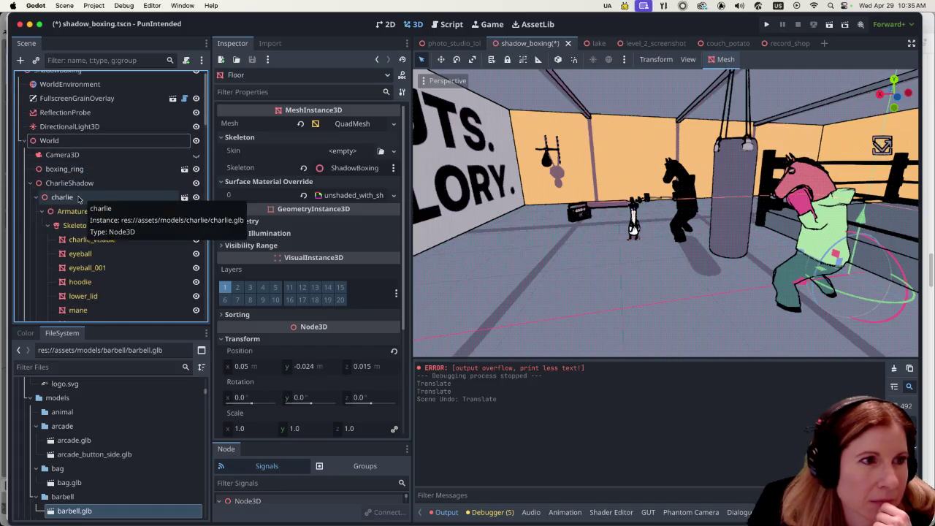
pyautogui.click(77, 185)
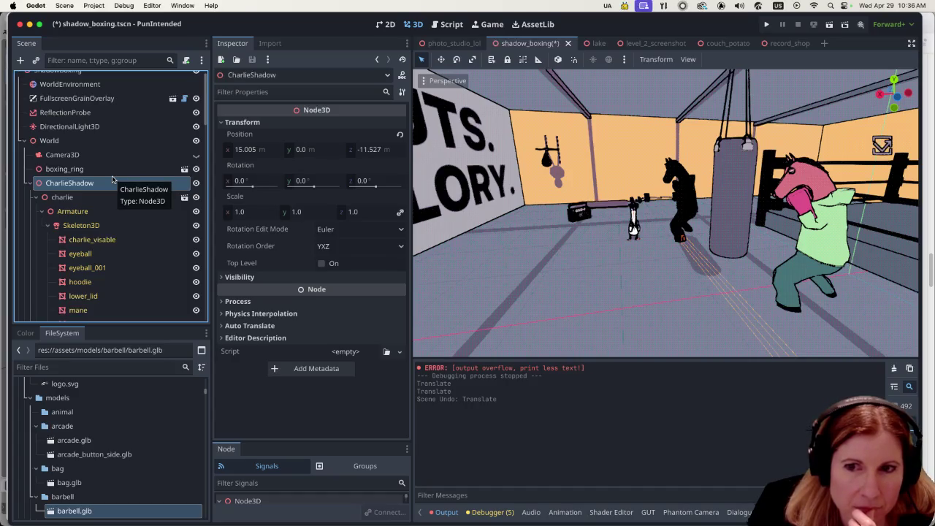
pyautogui.scroll(1, 131, 146)
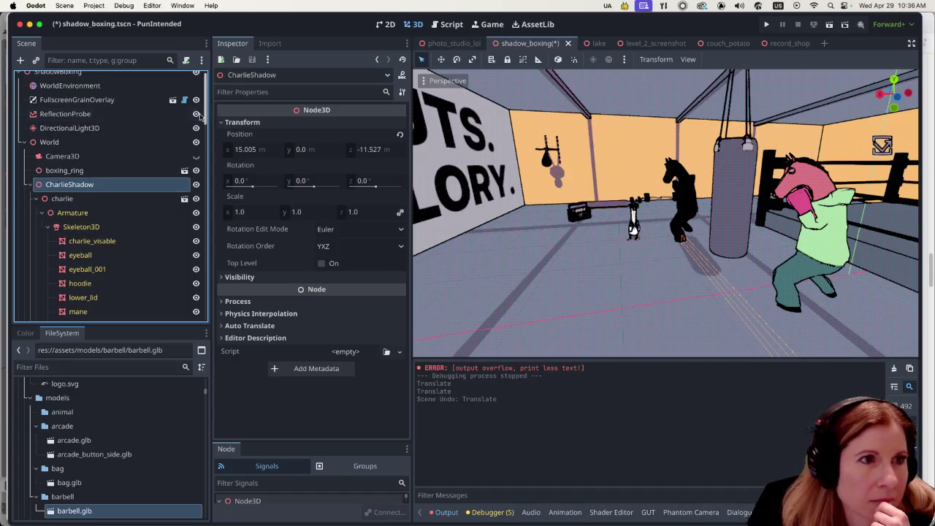
# Step: Toggle the ReflectionProbe's visibility to compare lighting, leaving it hidden
pyautogui.click(196, 114)
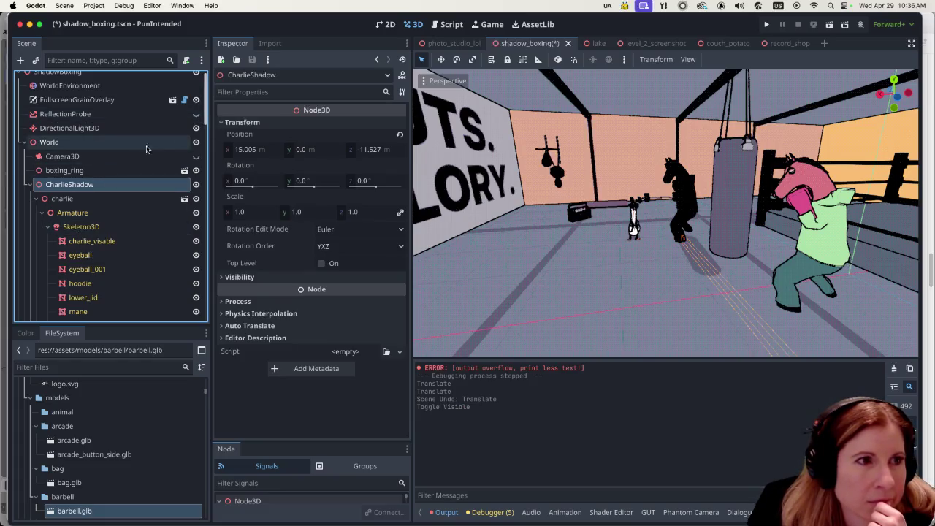
pyautogui.click(196, 114)
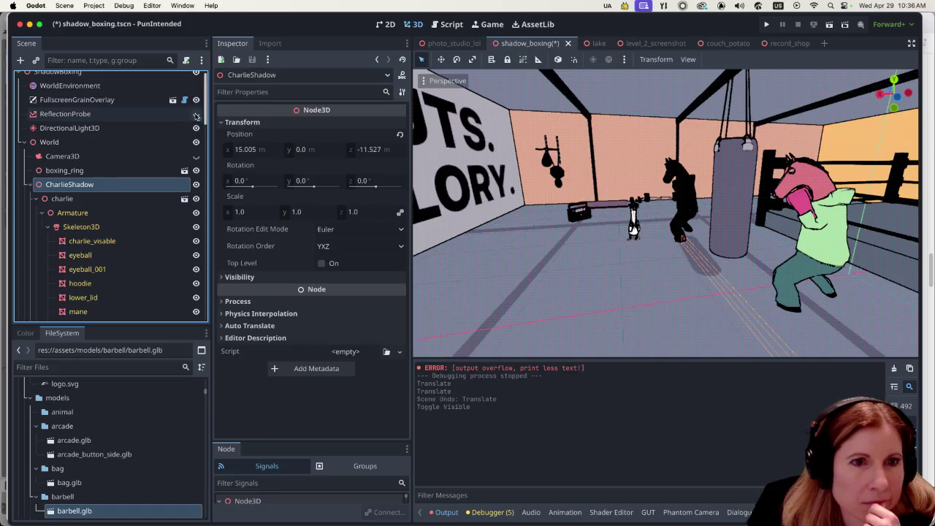
pyautogui.click(196, 114)
pyautogui.click(196, 114)
pyautogui.click(196, 114)
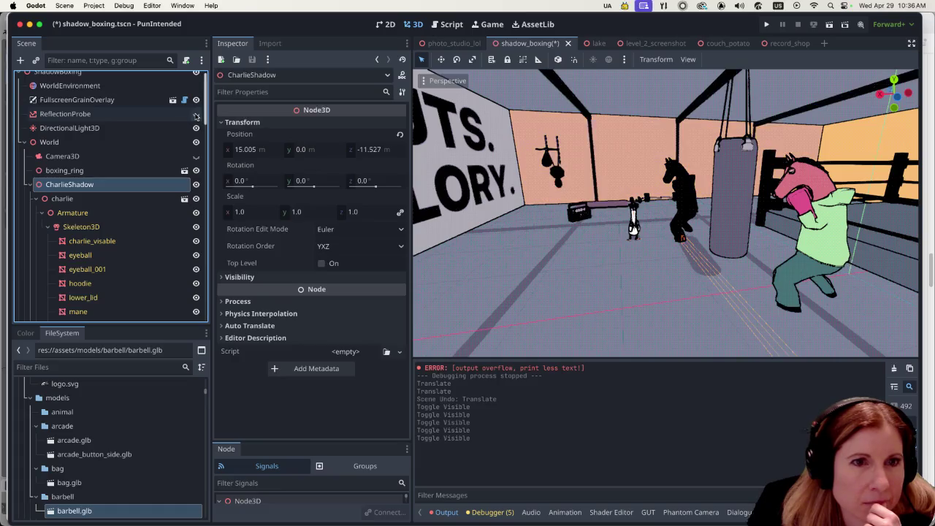
# Step: Select the Charlie node further down the Scene tree
pyautogui.scroll(-1, 159, 229)
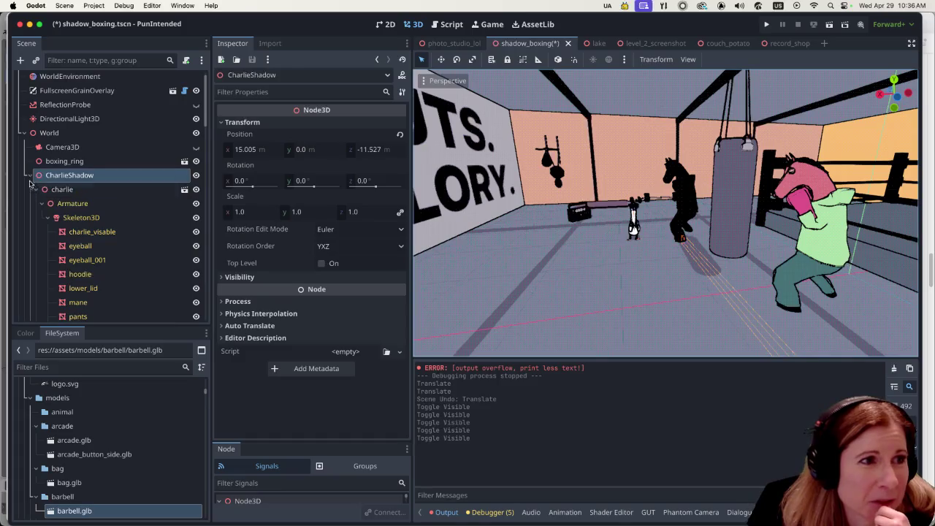
pyautogui.scroll(-5, 135, 242)
pyautogui.scroll(-2, 134, 242)
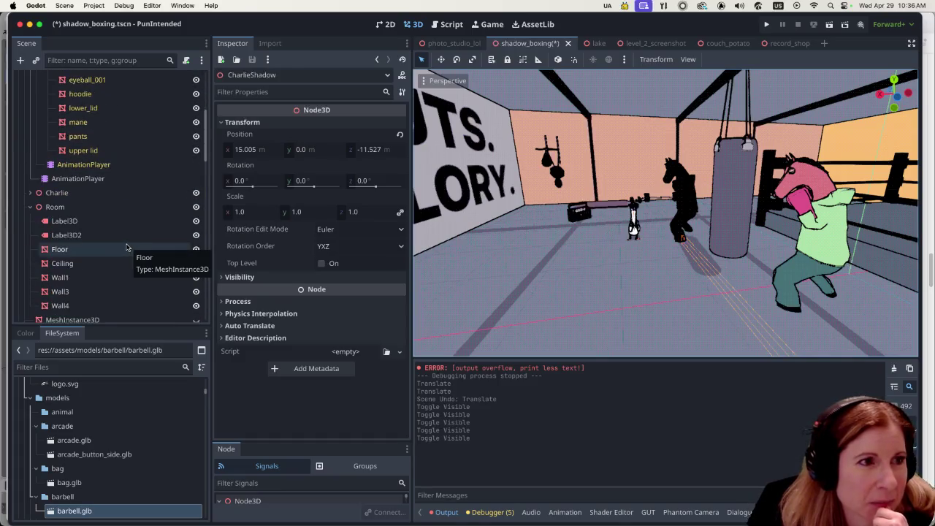
pyautogui.click(73, 192)
# Step: Focus on Charlie, rotate him to 172.4° around Y, and push him deeper into the room
pyautogui.press('f')
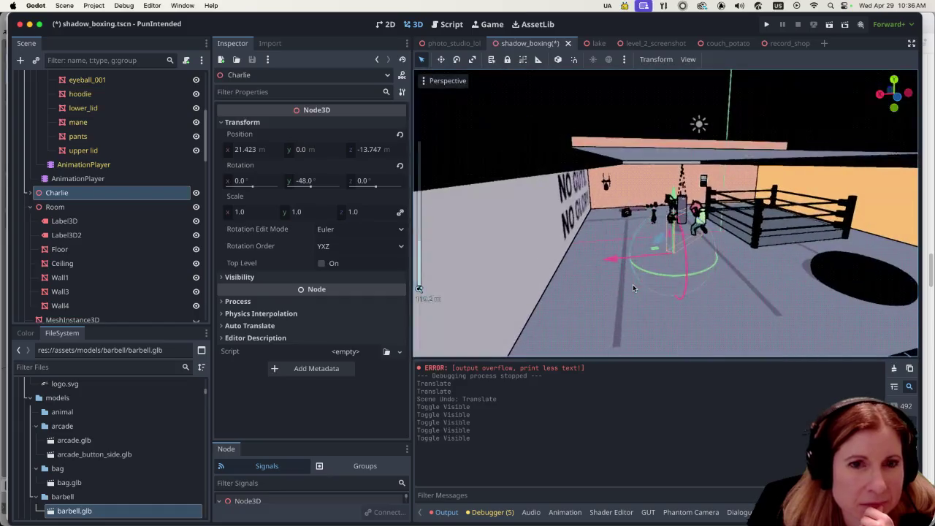
pyautogui.scroll(2, 640, 290)
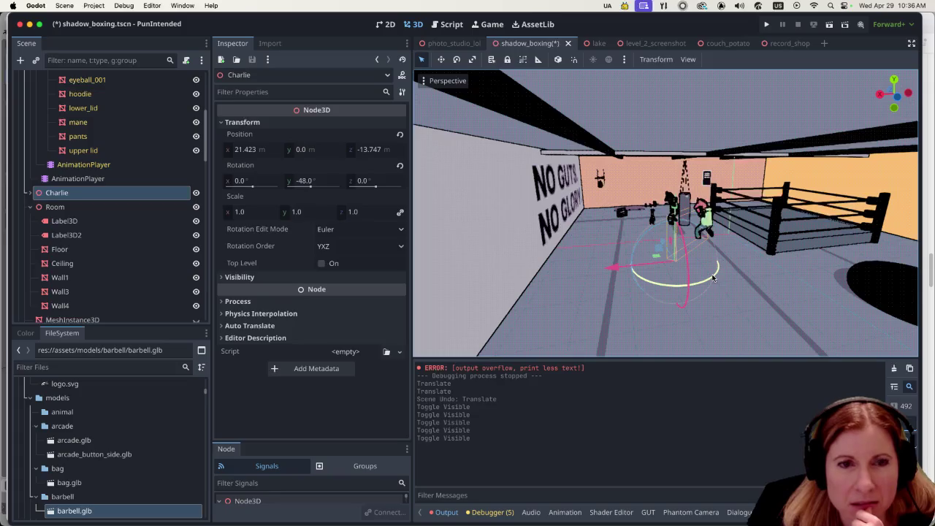
pyautogui.moveTo(712, 278); pyautogui.dragTo(587, 294)
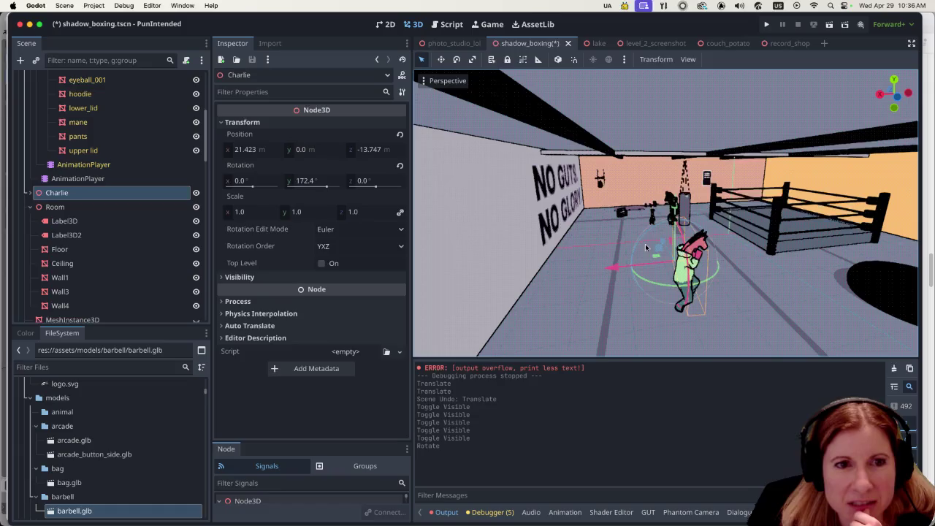
pyautogui.moveTo(667, 248)
pyautogui.mouseDown()
pyautogui.moveTo(619, 188)
pyautogui.moveTo(643, 229)
pyautogui.moveTo(643, 272)
pyautogui.mouseUp()
# Step: Slide Charlie along X to stand beside the heavy bag at X 17.483, Z 13.636
pyautogui.scroll(5, 643, 272)
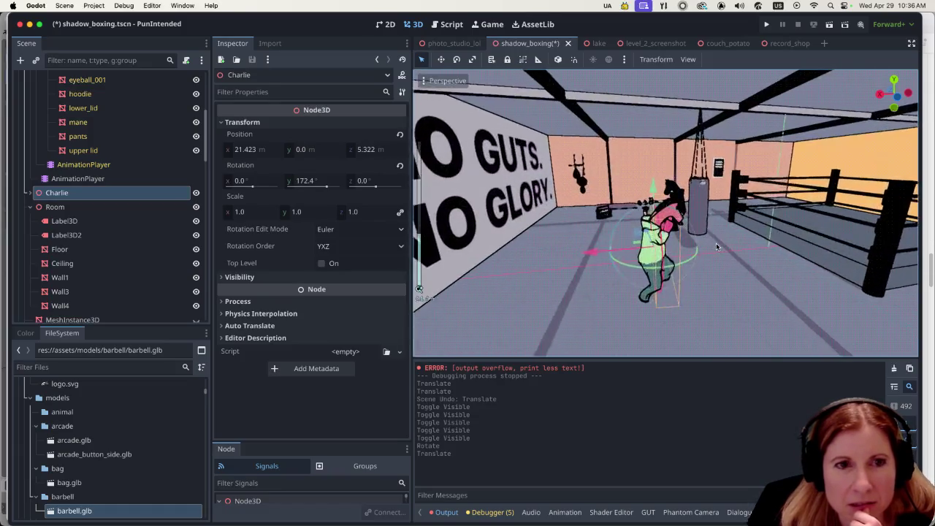
pyautogui.moveTo(705, 264); pyautogui.dragTo(734, 283)
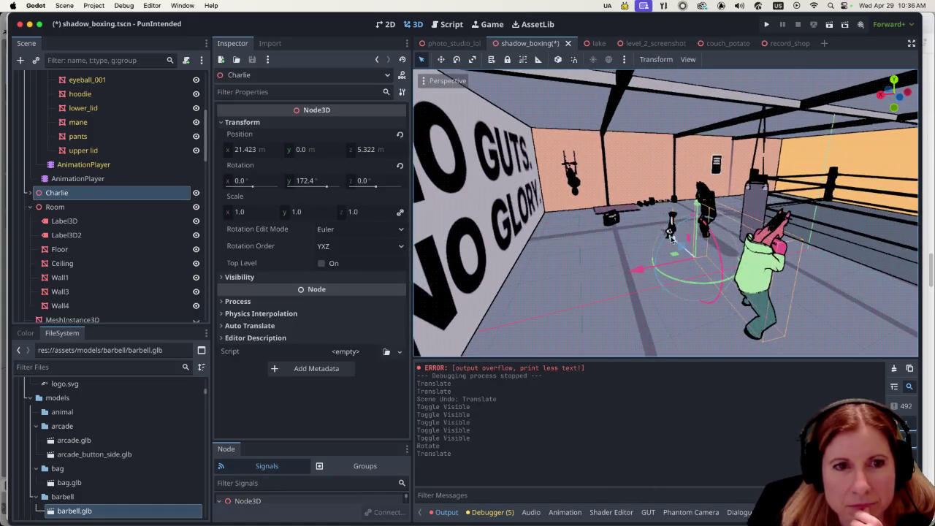
pyautogui.moveTo(666, 240)
pyautogui.mouseDown()
pyautogui.moveTo(741, 306)
pyautogui.moveTo(700, 262)
pyautogui.moveTo(719, 255)
pyautogui.moveTo(734, 265)
pyautogui.mouseUp()
pyautogui.moveTo(836, 283); pyautogui.dragTo(798, 278)
pyautogui.moveTo(570, 240)
pyautogui.mouseDown()
pyautogui.moveTo(594, 235)
pyautogui.moveTo(581, 241)
pyautogui.moveTo(671, 281)
pyautogui.moveTo(657, 267)
pyautogui.moveTo(678, 252)
pyautogui.mouseUp()
pyautogui.scroll(5, 594, 234)
pyautogui.scroll(-3, 606, 241)
# Step: Switch the viewport to the Right orthogonal view and zoom in on Charlie
pyautogui.press('KP_3')
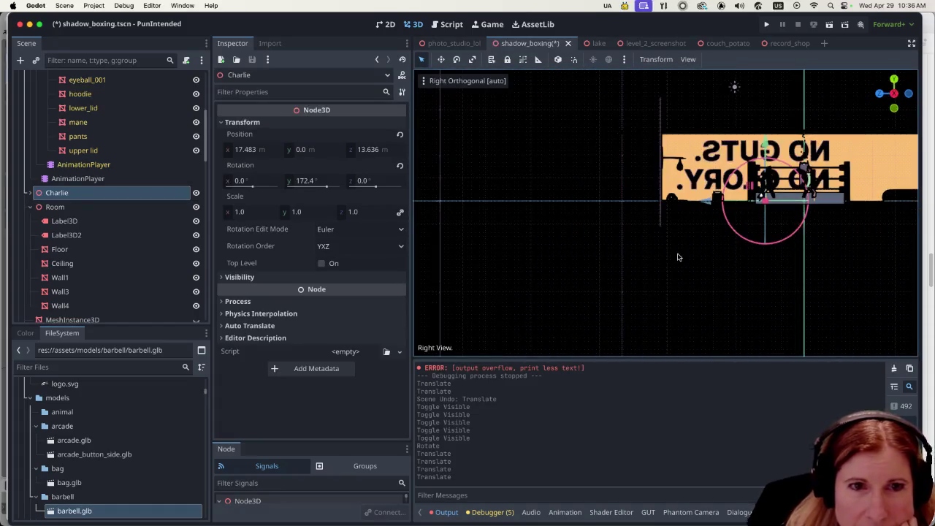
pyautogui.press('KP_1')
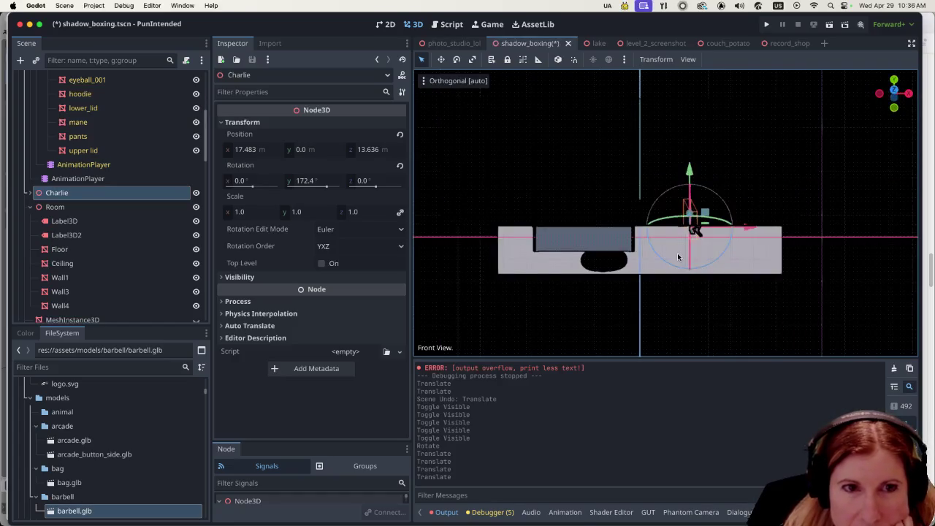
pyautogui.press('KP_3')
pyautogui.press('KP_5')
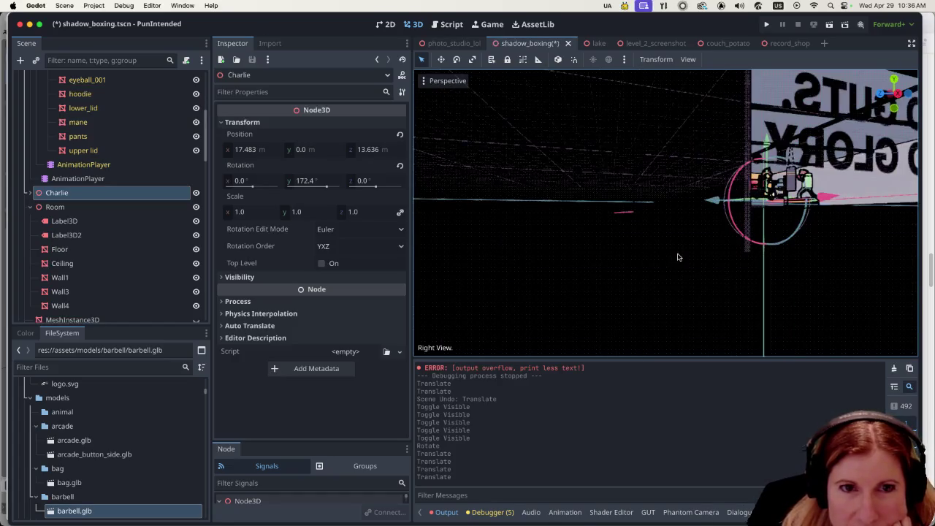
pyautogui.scroll(3, 677, 257)
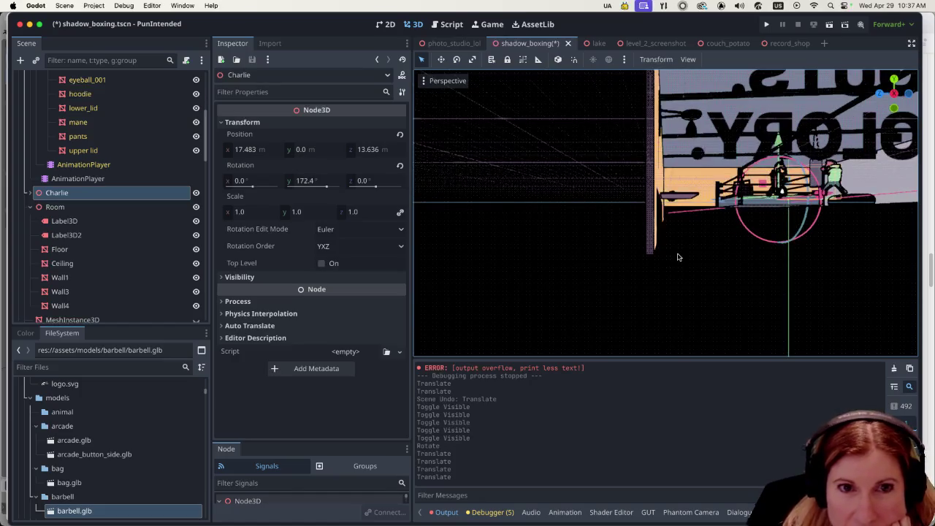
pyautogui.press('KP_1')
pyautogui.press('KP_3')
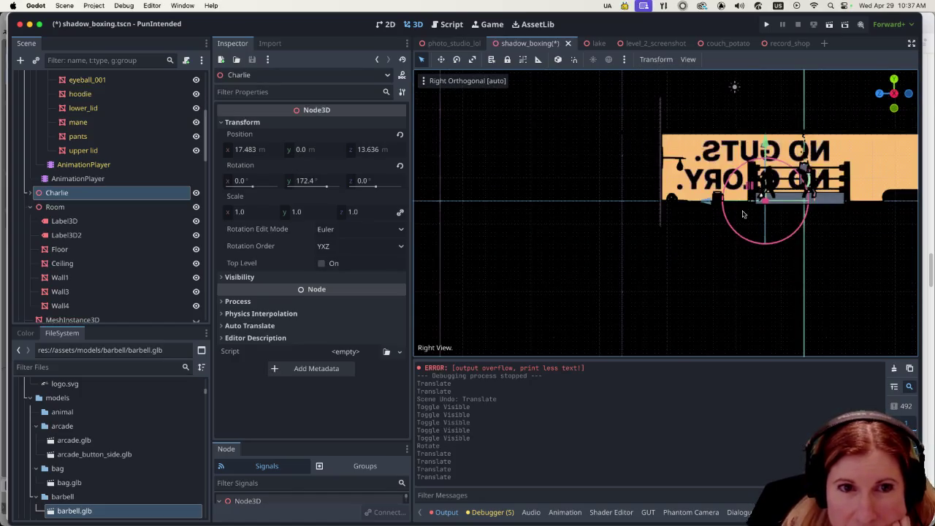
pyautogui.scroll(1, 796, 207)
pyautogui.scroll(10, 796, 207)
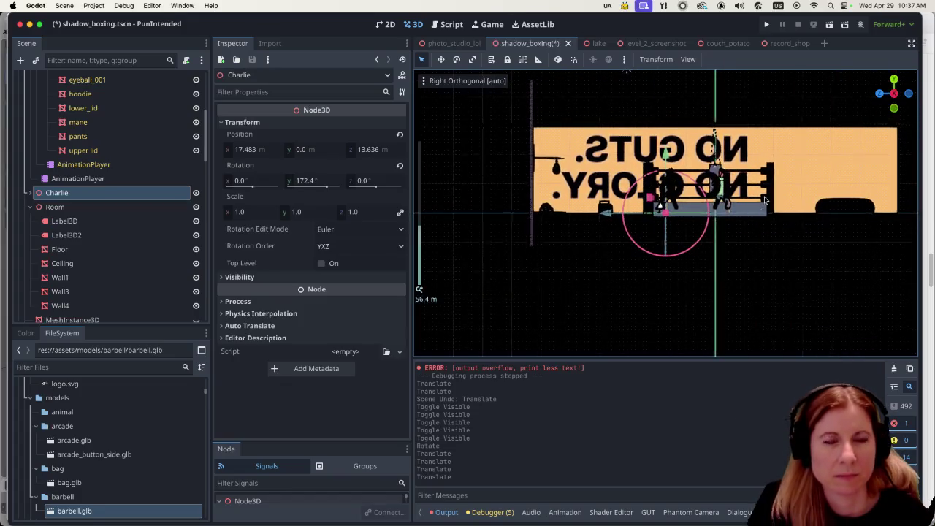
pyautogui.scroll(-8, 736, 181)
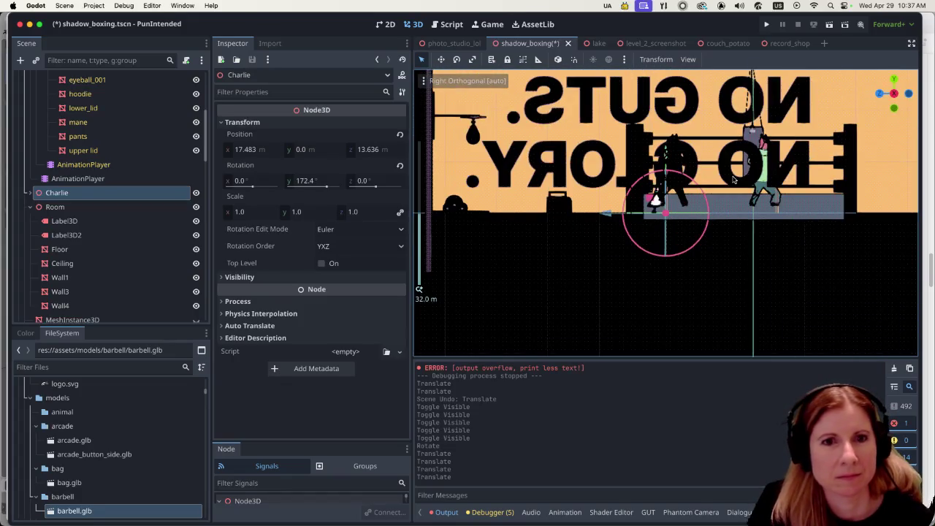
# Step: Lower Charlie along his green Y axis to Y -0.986, keeping x 17.483 and z 13.636
pyautogui.moveTo(666, 164); pyautogui.dragTo(666, 159)
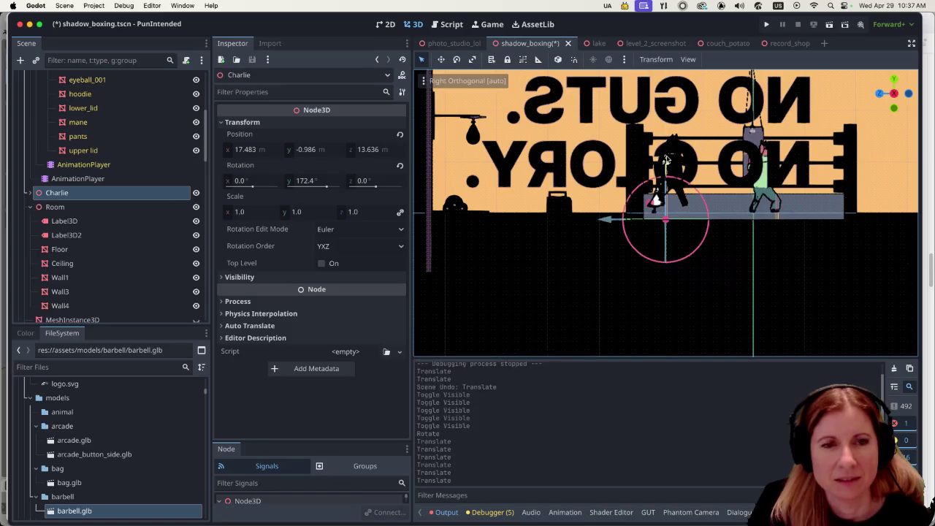
pyautogui.scroll(5, 791, 203)
pyautogui.moveTo(694, 213)
pyautogui.mouseDown()
pyautogui.moveTo(811, 222)
pyautogui.moveTo(663, 234)
pyautogui.mouseUp()
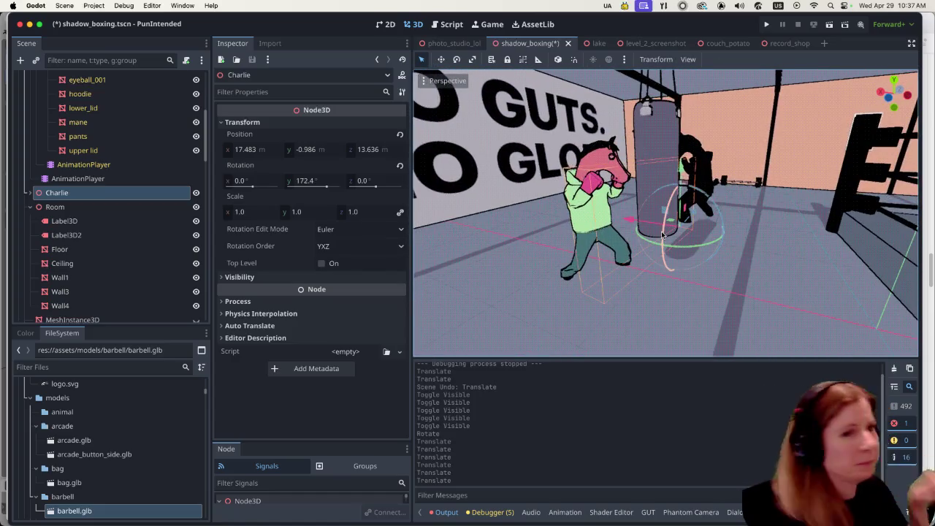
pyautogui.press('f')
pyautogui.moveTo(622, 273); pyautogui.dragTo(650, 273)
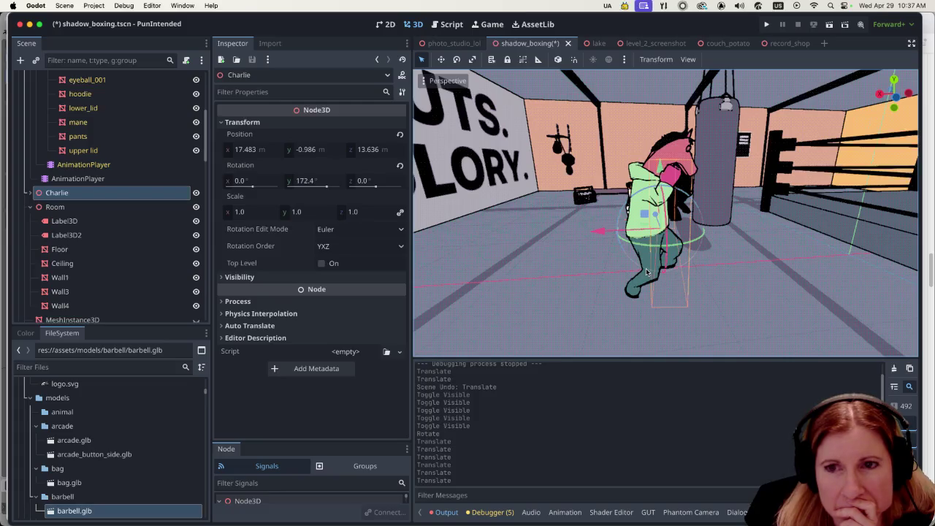
pyautogui.scroll(-2, 644, 268)
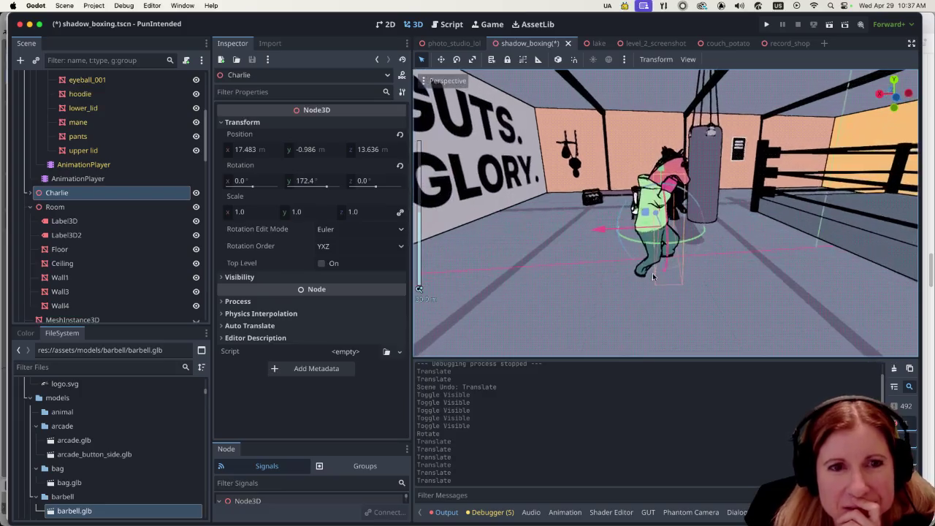
pyautogui.moveTo(652, 273)
pyautogui.mouseDown()
pyautogui.moveTo(738, 257)
pyautogui.moveTo(799, 282)
pyautogui.moveTo(860, 270)
pyautogui.moveTo(788, 267)
pyautogui.moveTo(752, 247)
pyautogui.mouseUp()
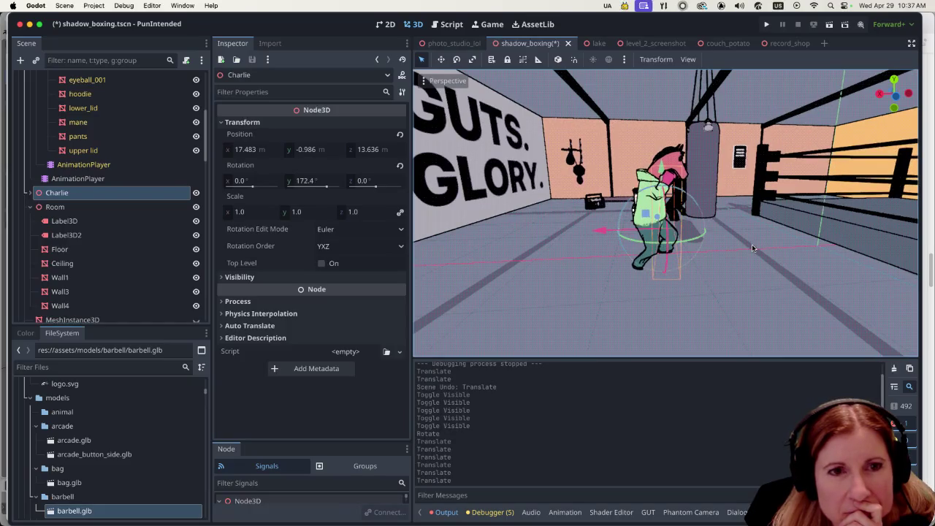
pyautogui.moveTo(587, 237); pyautogui.dragTo(648, 274)
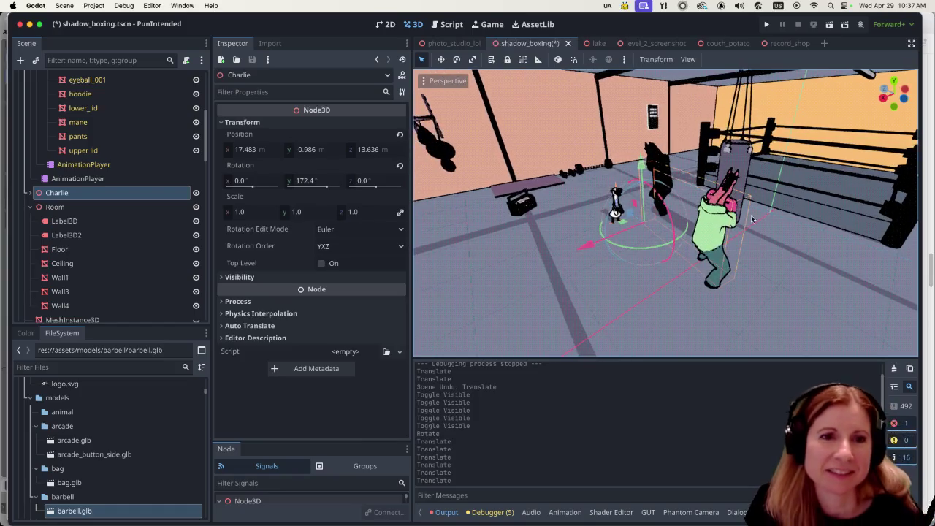
pyautogui.moveTo(668, 276)
pyautogui.mouseDown()
pyautogui.moveTo(732, 250)
pyautogui.moveTo(705, 255)
pyautogui.mouseUp()
pyautogui.scroll(4, 739, 258)
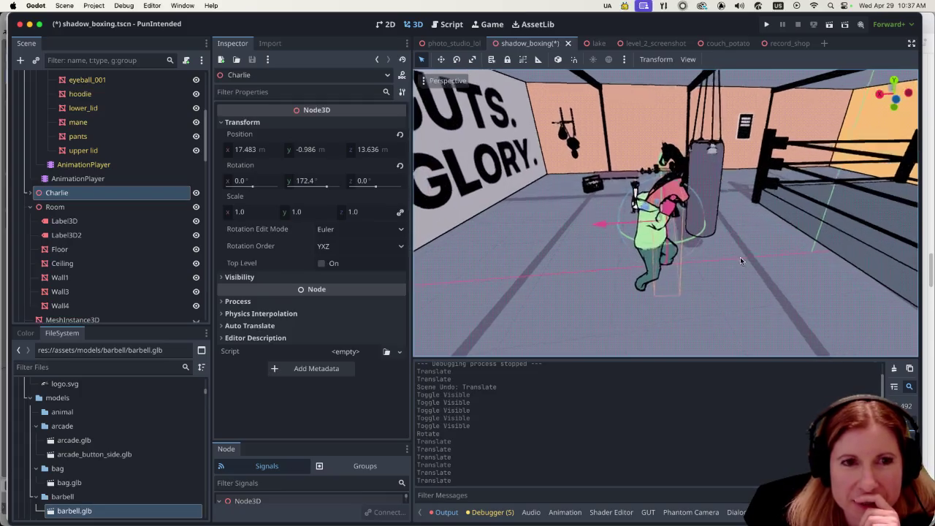
pyautogui.scroll(-5, 718, 248)
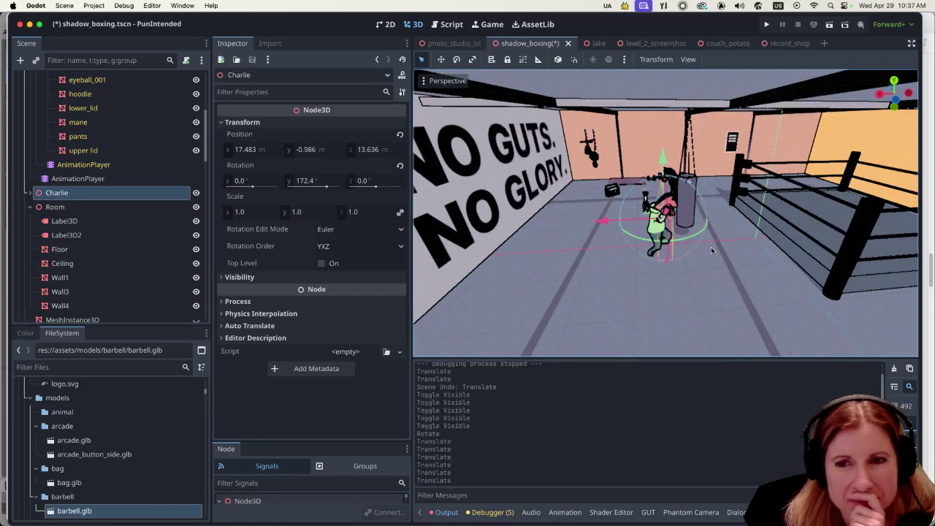
pyautogui.scroll(2, 705, 248)
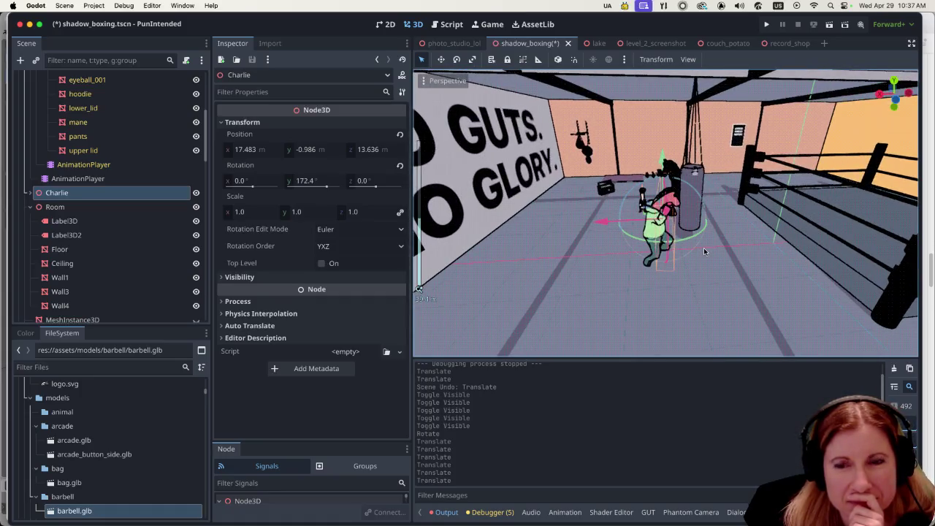
pyautogui.scroll(4, 704, 248)
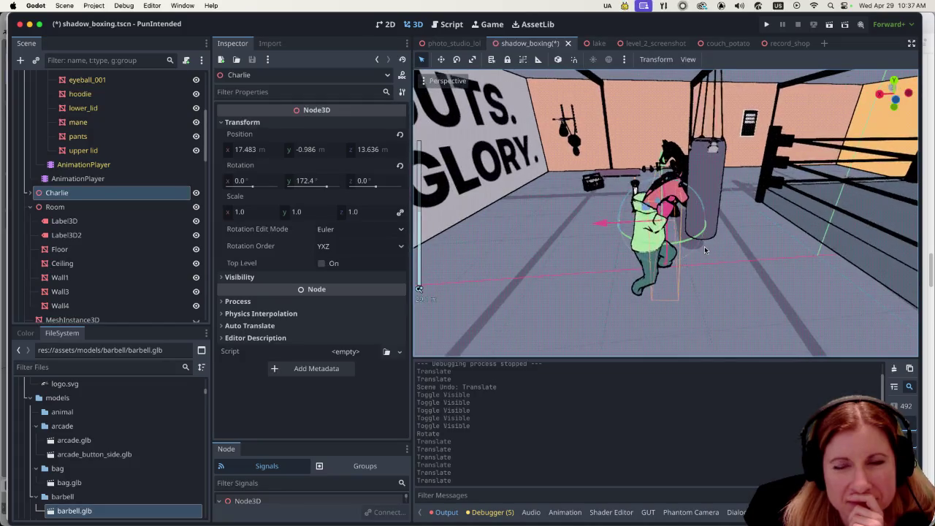
pyautogui.scroll(-5, 703, 244)
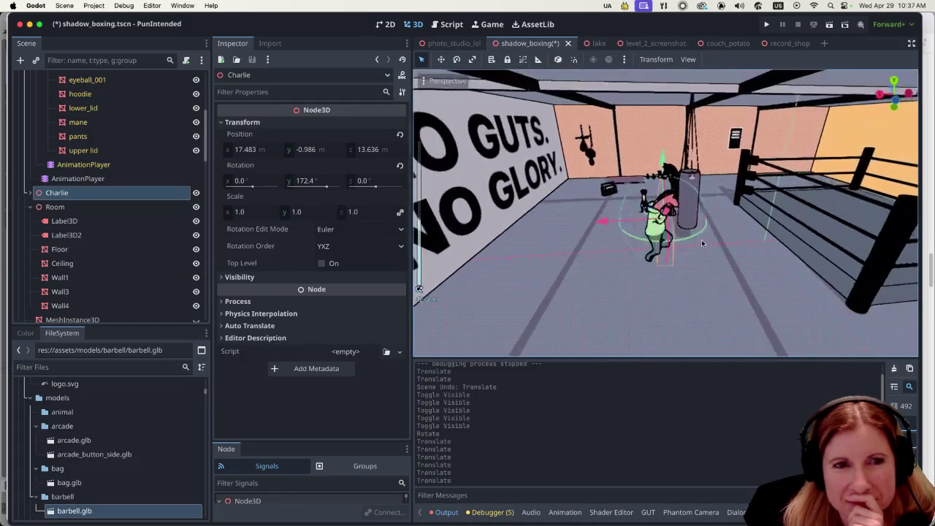
pyautogui.scroll(-3, 699, 243)
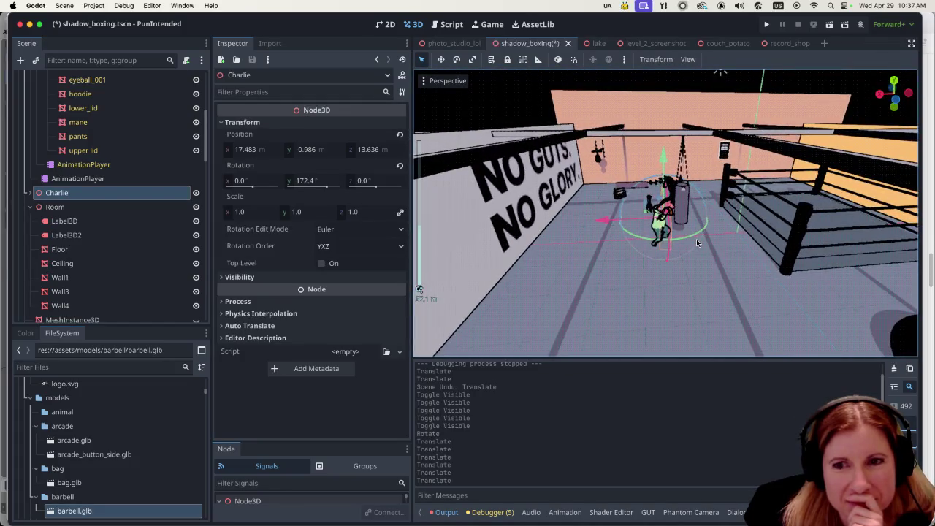